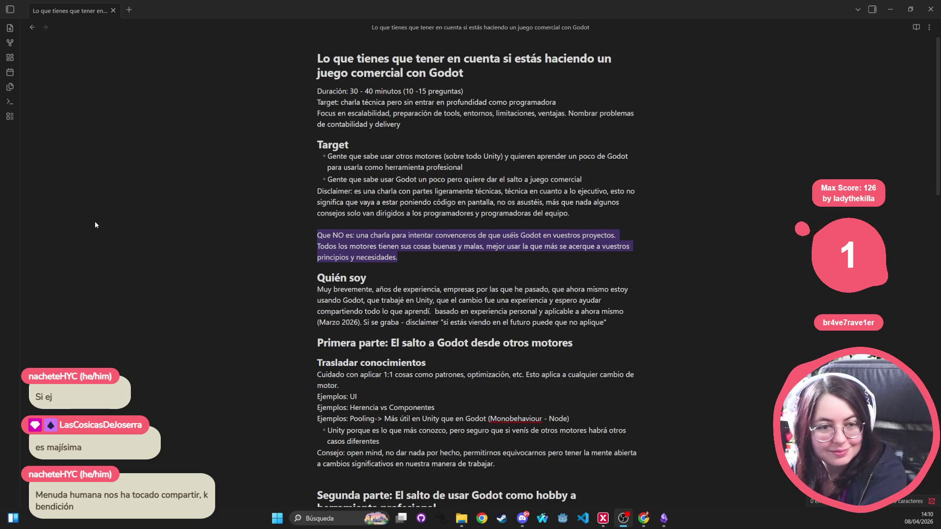
# - Highlight the Quién soy heading, the Que NO es paragraph and the Todos los motores sentence in the notes
pyautogui.tripleClick(385, 268)
pyautogui.tripleClick(494, 235)
pyautogui.doubleClick(494, 236)
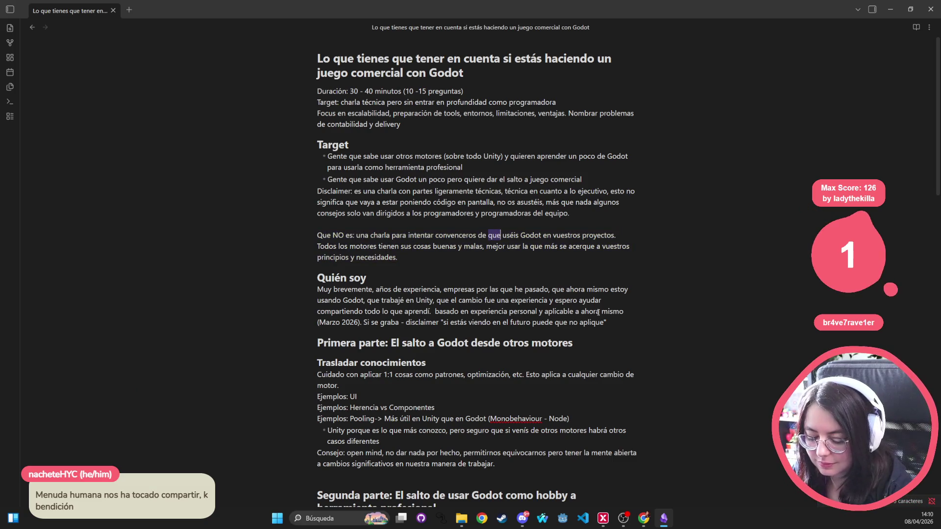
pyautogui.tripleClick(363, 245)
pyautogui.press('Right')
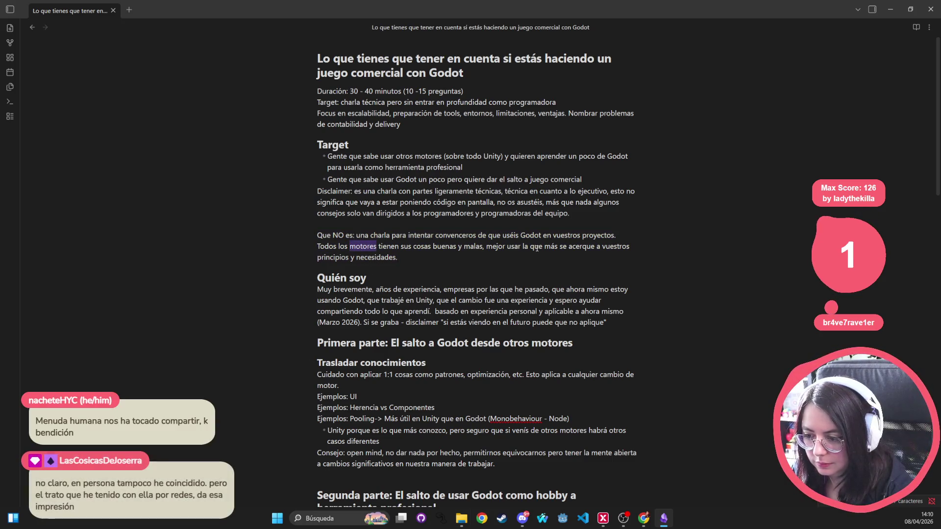
pyautogui.moveTo(475, 255)
pyautogui.mouseDown()
pyautogui.moveTo(311, 257)
pyautogui.moveTo(295, 246)
pyautogui.moveTo(302, 235)
pyautogui.mouseUp()
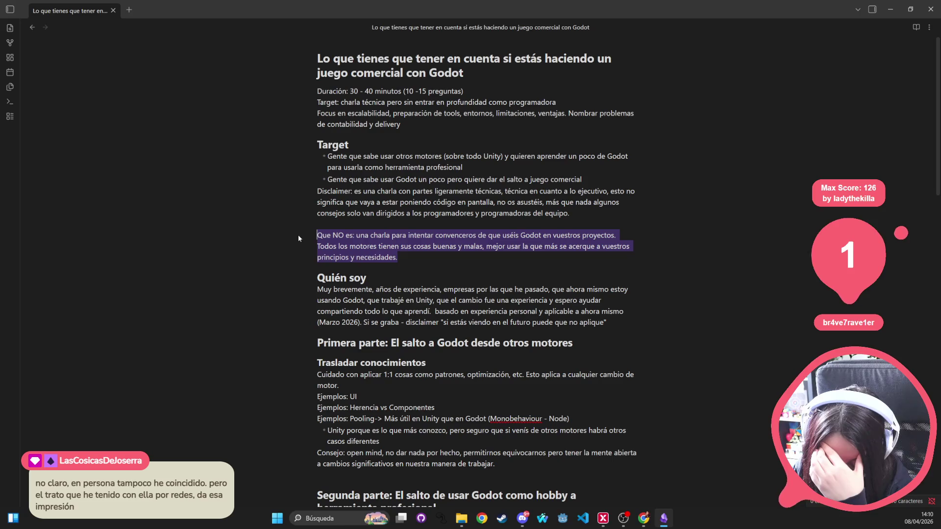
pyautogui.click(427, 243)
# - Scroll down to read the Quién soy paragraph, then switch to the Google Slides deck
pyautogui.scroll(-1, 427, 244)
pyautogui.scroll(-4, 427, 244)
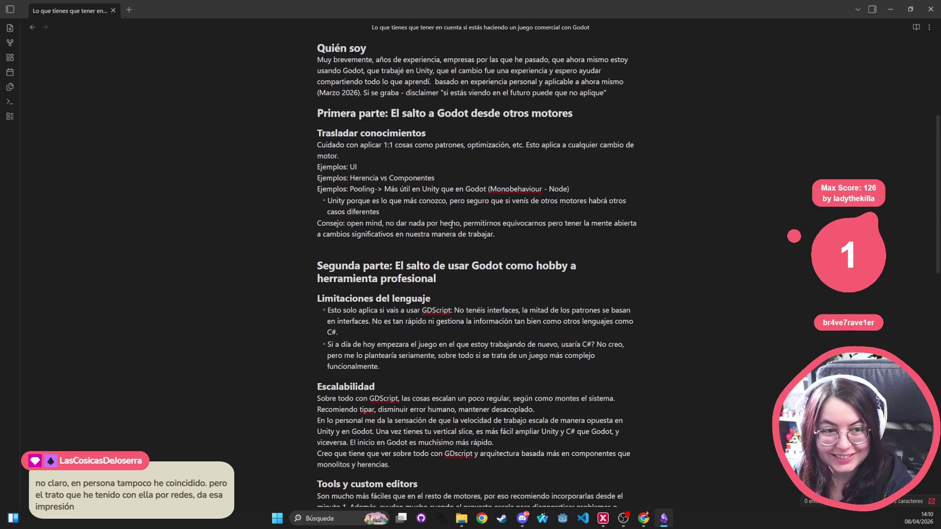
pyautogui.moveTo(312, 61)
pyautogui.mouseDown()
pyautogui.moveTo(608, 83)
pyautogui.moveTo(610, 93)
pyautogui.moveTo(465, 78)
pyautogui.moveTo(338, 49)
pyautogui.moveTo(510, 82)
pyautogui.moveTo(605, 72)
pyautogui.moveTo(619, 96)
pyautogui.mouseUp()
pyautogui.click(606, 93)
pyautogui.click(334, 59)
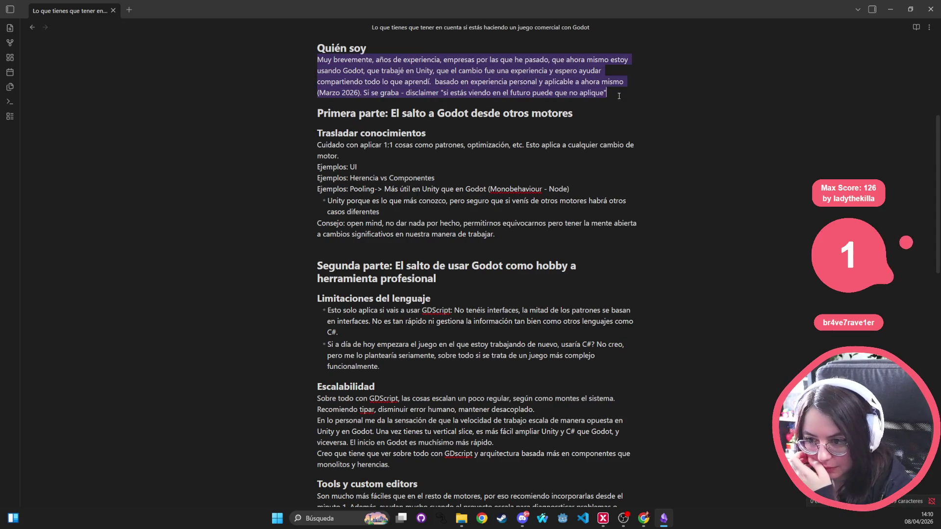
pyautogui.scroll(-1, 465, 103)
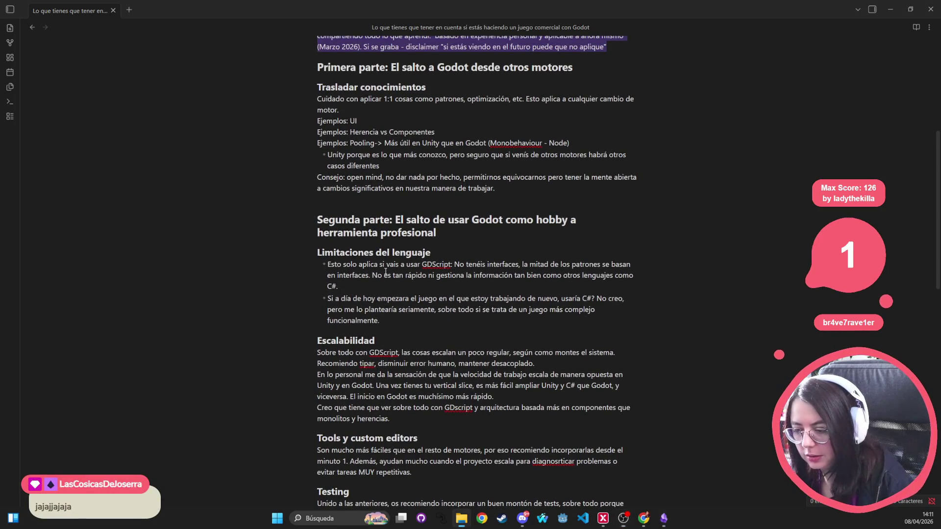
pyautogui.hotkey('alt', 'Tab')
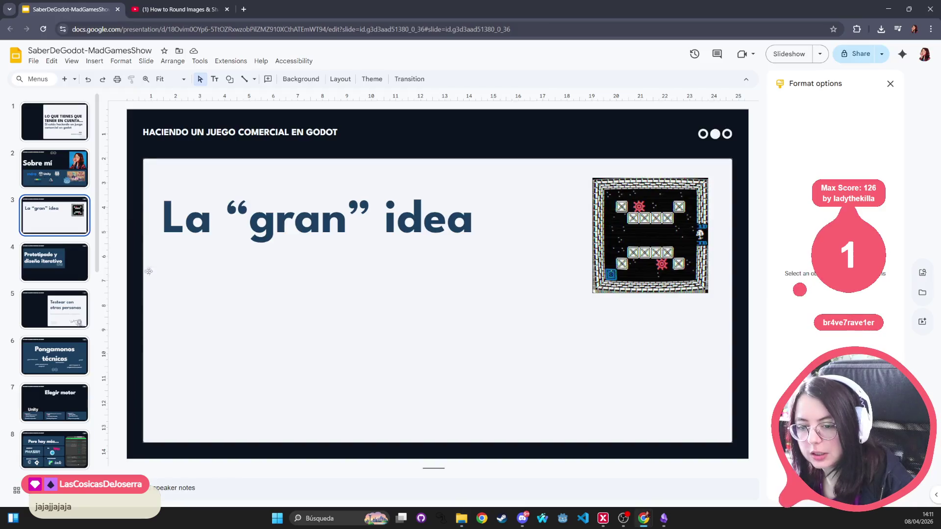
# - Go back to slide 2 'Sobre mí', select its Unity logo, then return to Obsidian
pyautogui.press('Up')
pyautogui.click(349, 328)
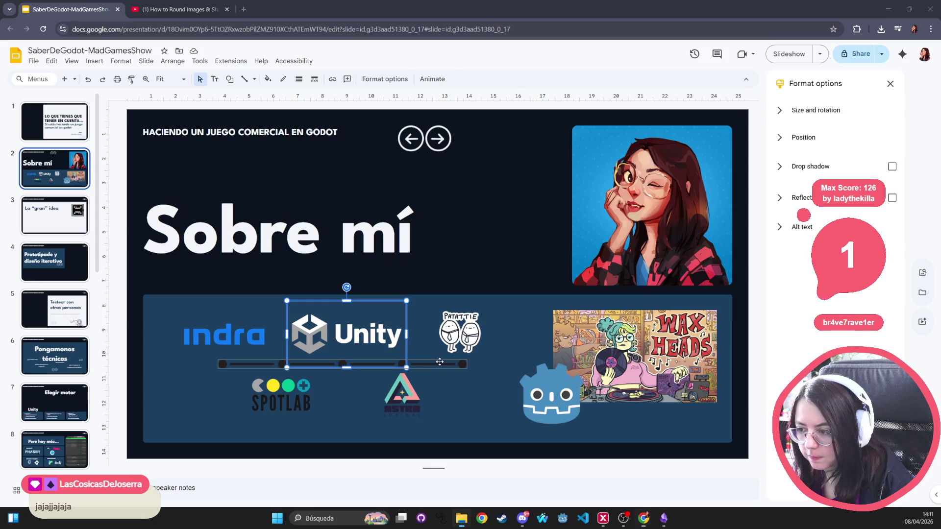
pyautogui.hotkey('alt', 'Tab')
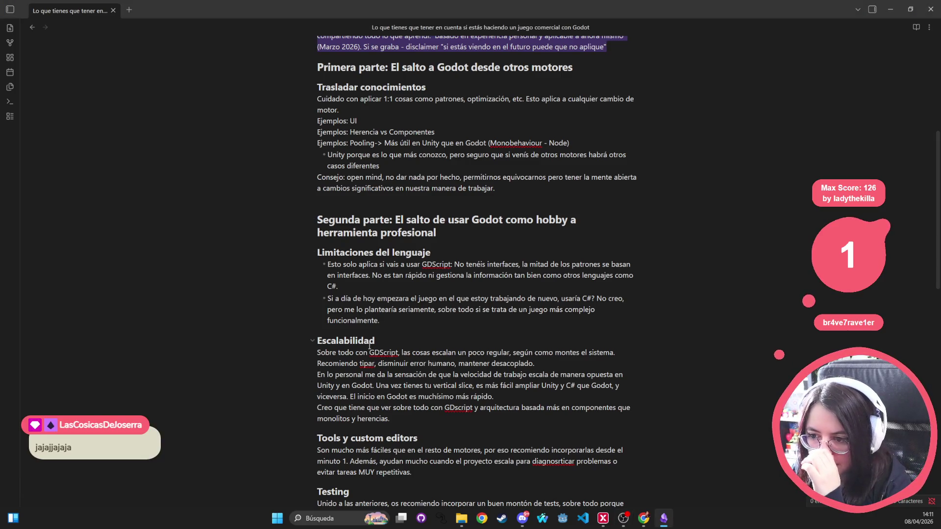
# - Review the Trasladar conocimientos, Primera parte and Segunda parte headings in the notes
pyautogui.tripleClick(359, 87)
pyautogui.tripleClick(371, 67)
pyautogui.click(454, 68)
pyautogui.scroll(-10, 607, 103)
pyautogui.scroll(10, 597, 137)
pyautogui.scroll(1, 597, 137)
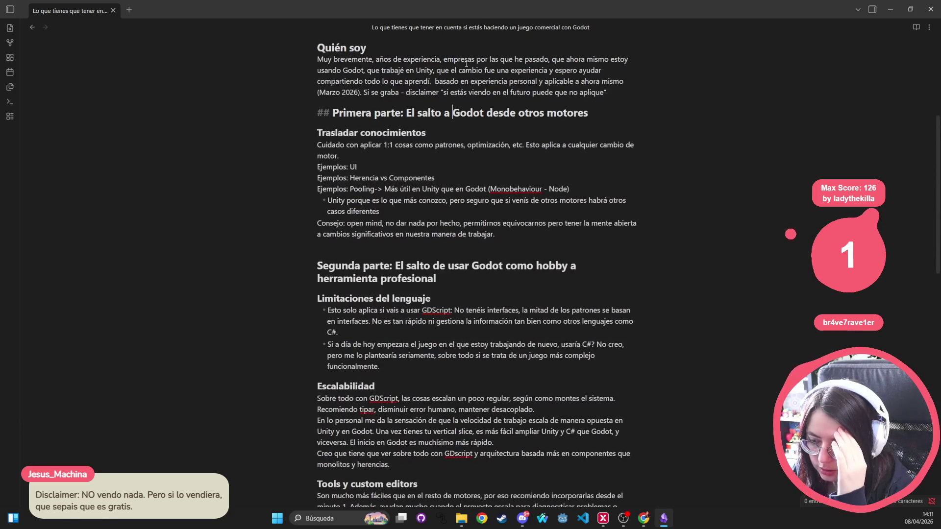
pyautogui.moveTo(588, 113)
pyautogui.mouseDown()
pyautogui.moveTo(395, 113)
pyautogui.moveTo(405, 113)
pyautogui.mouseUp()
pyautogui.moveTo(471, 277)
pyautogui.mouseDown()
pyautogui.moveTo(405, 265)
pyautogui.moveTo(398, 255)
pyautogui.mouseUp()
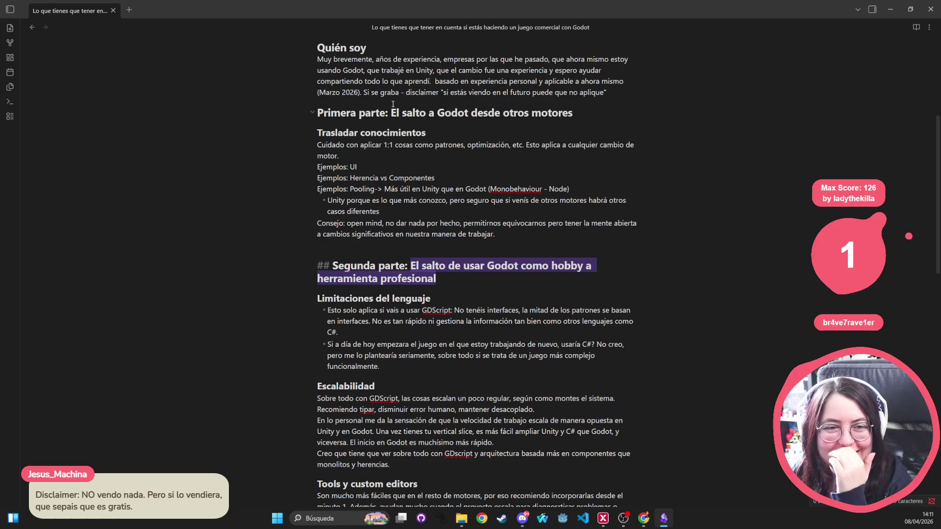
pyautogui.click(524, 82)
# - Highlight the Cuidado con aplicar 1:1 paragraph through the Ejemplos: UI line
pyautogui.tripleClick(523, 81)
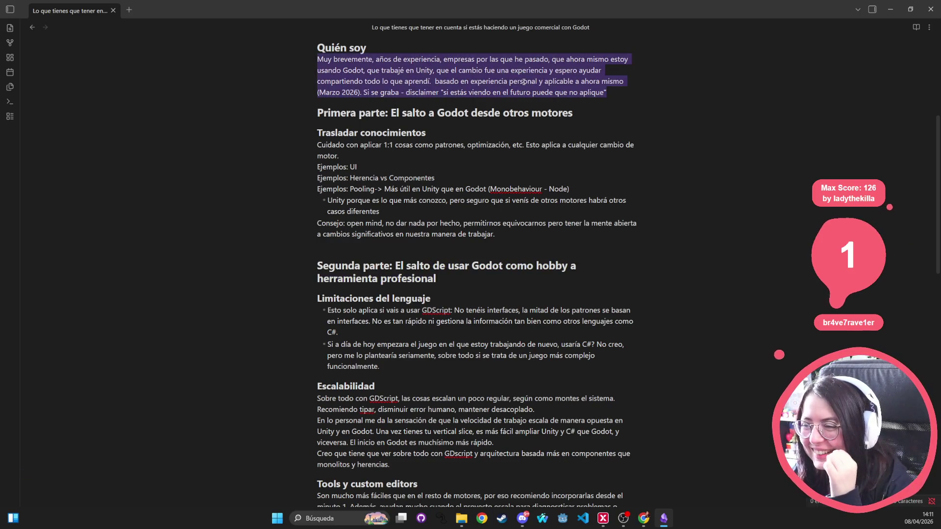
pyautogui.tripleClick(444, 142)
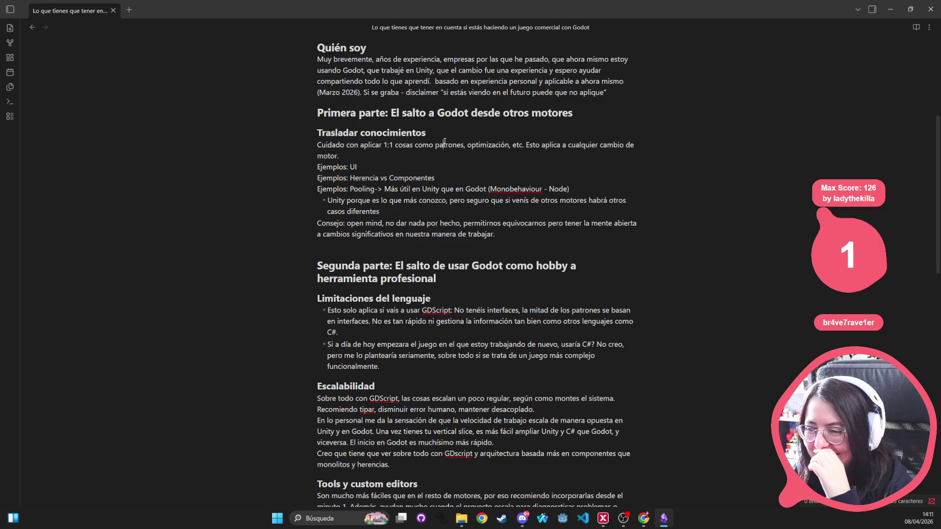
pyautogui.click(385, 166)
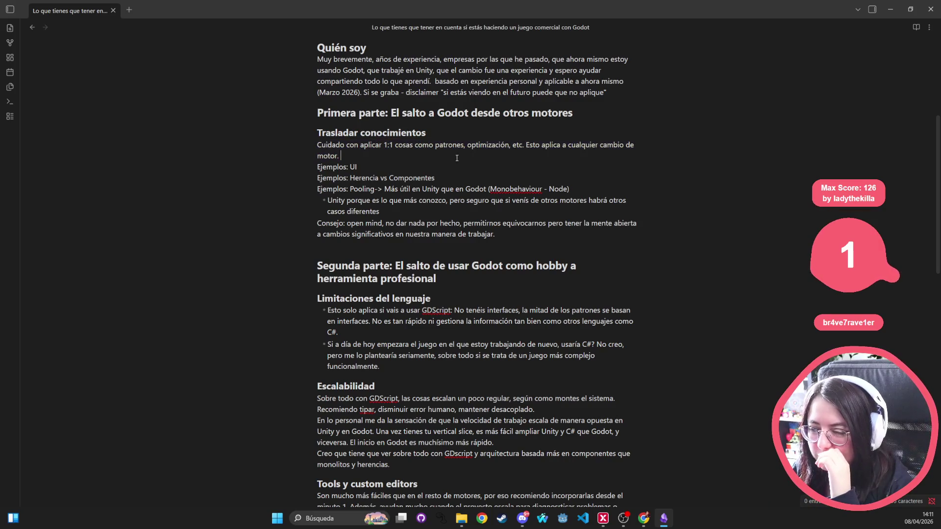
pyautogui.moveTo(385, 167); pyautogui.dragTo(319, 144)
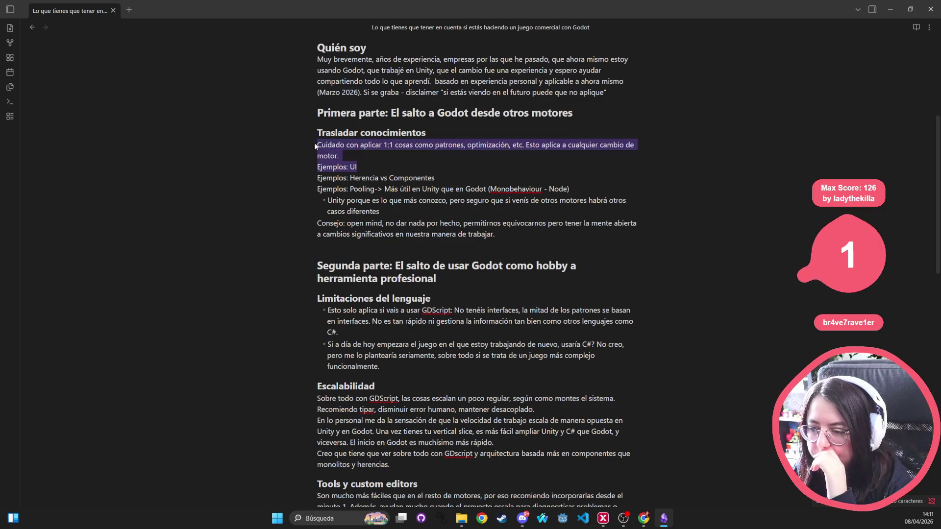
pyautogui.doubleClick(336, 149)
pyautogui.tripleClick(337, 151)
pyautogui.tripleClick(339, 154)
pyautogui.tripleClick(339, 154)
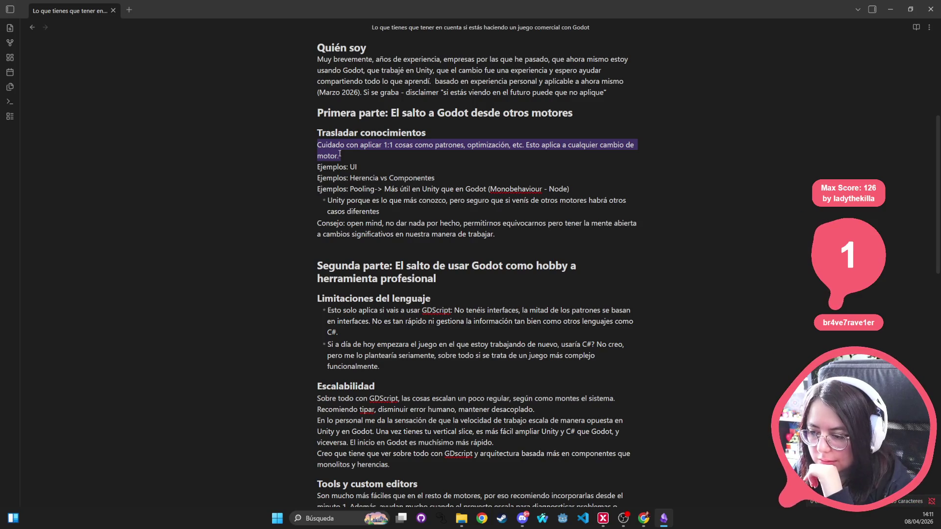
# - Highlight the Consejo: open mind and Herencia vs Componentes lines, then return to Google Slides
pyautogui.tripleClick(424, 232)
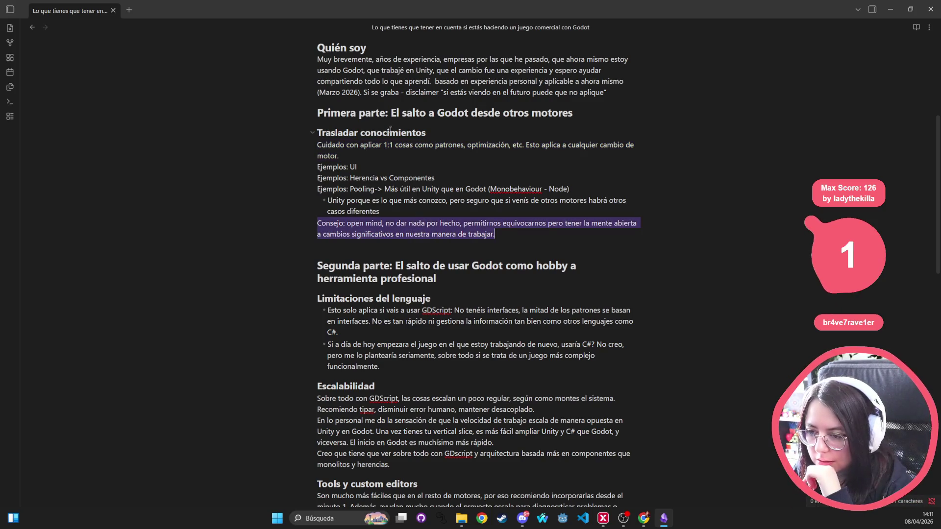
pyautogui.tripleClick(402, 114)
pyautogui.click(395, 145)
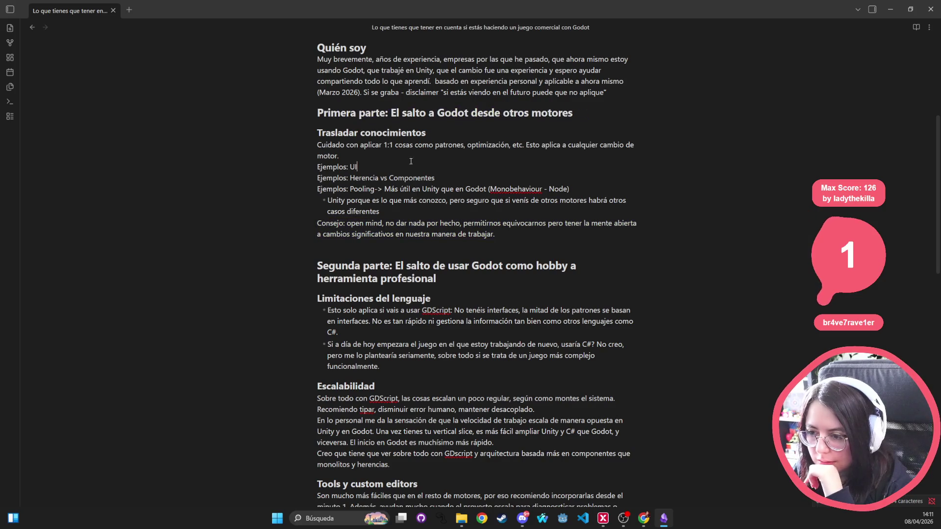
pyautogui.tripleClick(396, 144)
pyautogui.tripleClick(387, 178)
pyautogui.click(456, 189)
pyautogui.moveTo(463, 175); pyautogui.dragTo(346, 175)
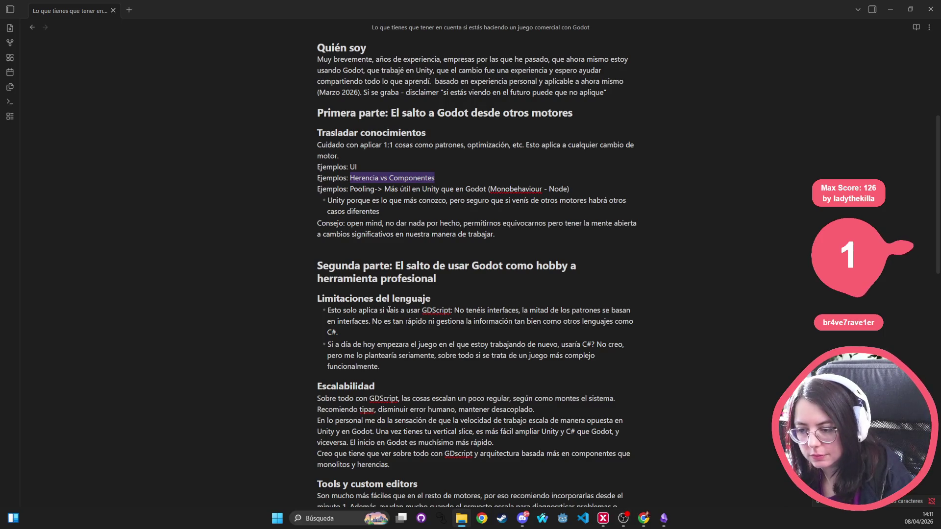
pyautogui.hotkey('alt', 'Tab')
pyautogui.press('Escape')
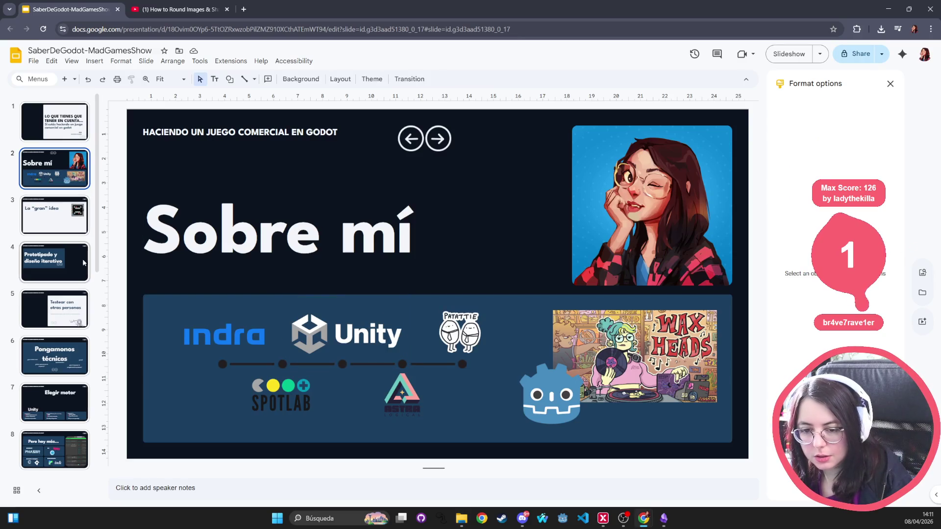
# - Browse the deck to the Cuidado con la sobreingeniería and Prototipado y diseño iterativo slides
pyautogui.scroll(-3, 64, 343)
pyautogui.scroll(-2, 64, 343)
pyautogui.scroll(-2, 62, 331)
pyautogui.scroll(-2, 60, 321)
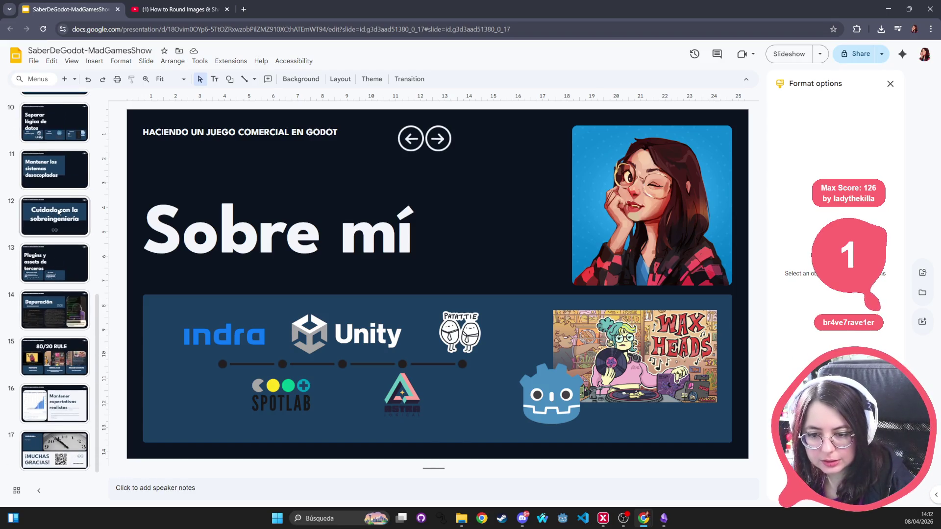
pyautogui.click(58, 212)
pyautogui.scroll(6, 57, 216)
pyautogui.scroll(-2, 55, 225)
pyautogui.scroll(6, 59, 343)
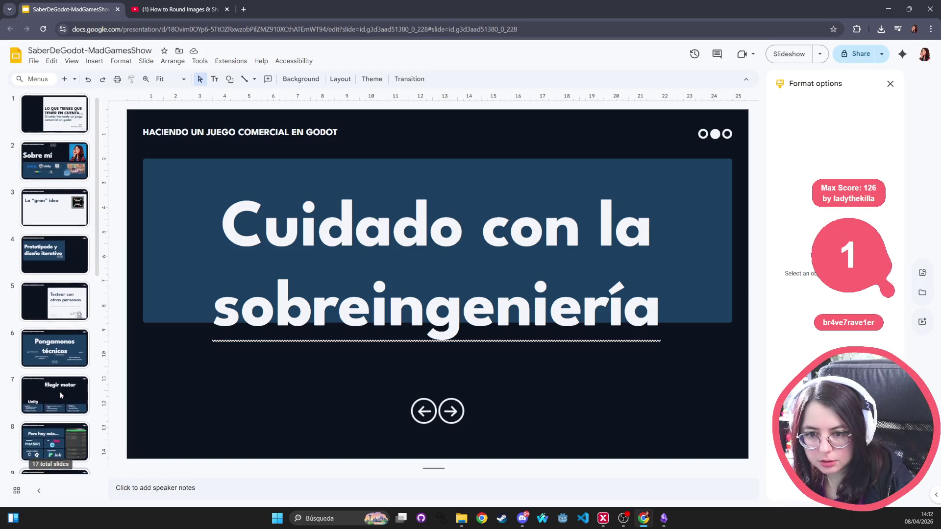
pyautogui.scroll(1, 57, 210)
pyautogui.click(56, 260)
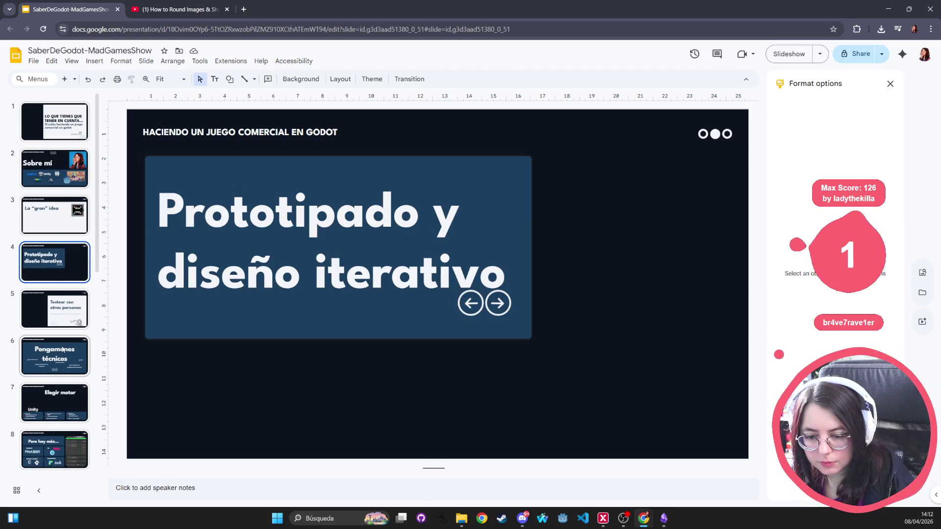
# - Copy the Pongamonos técnicos slide to position 3 ahead of La gran idea and select its title
pyautogui.click(63, 349)
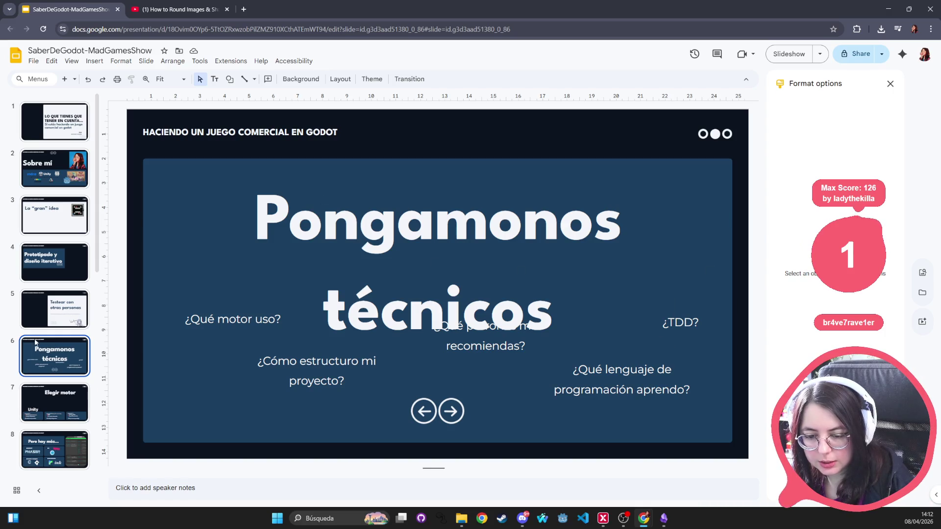
pyautogui.click(67, 213)
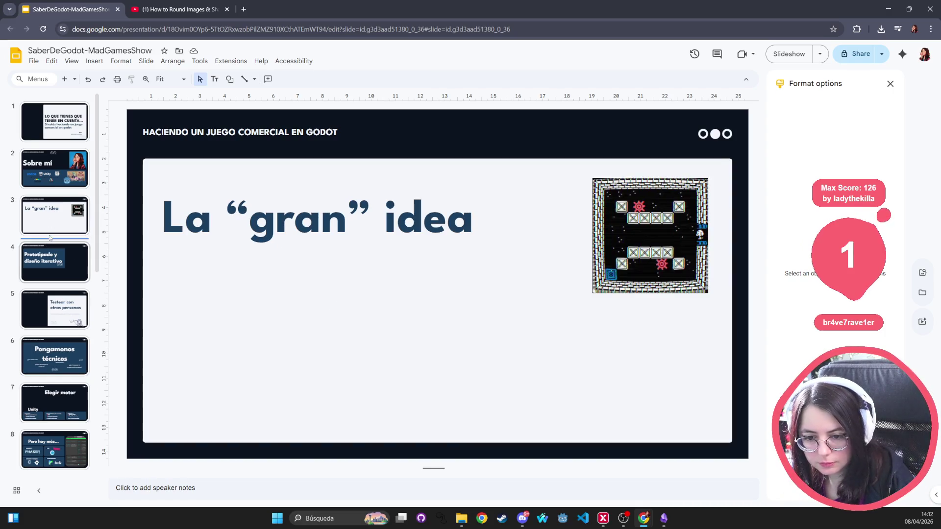
pyautogui.hotkey('ctrl', 'm')
pyautogui.hotkey('ctrl', 'Up')
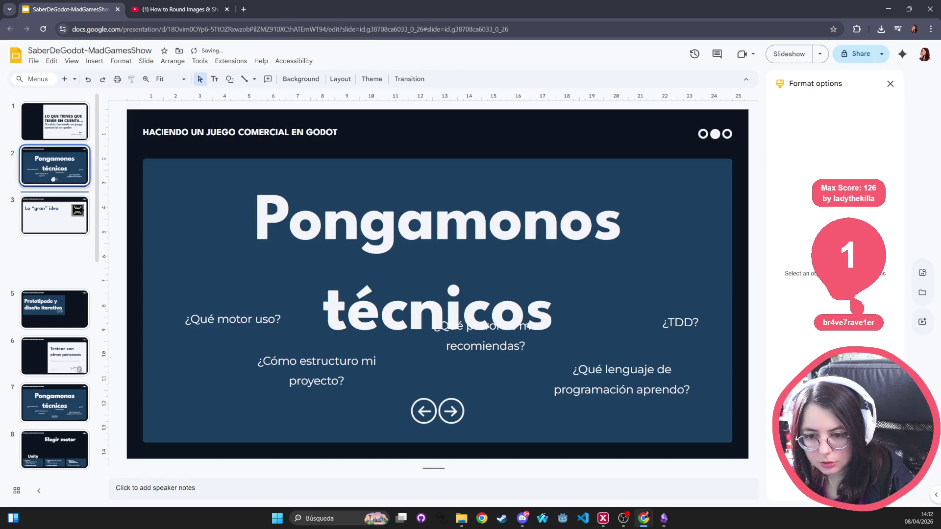
pyautogui.tripleClick(440, 254)
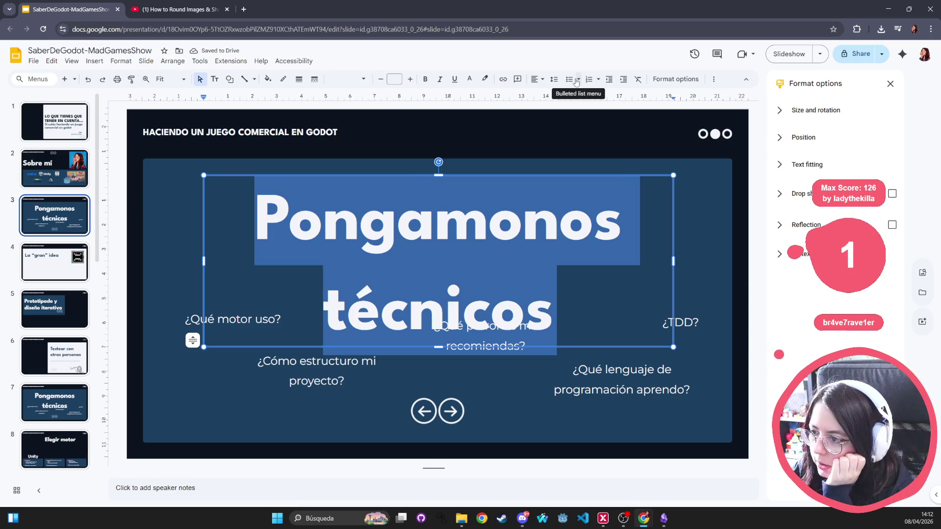
# - Try custom line spacing 0.06 on the title, then revert it to 1.15
pyautogui.click(553, 80)
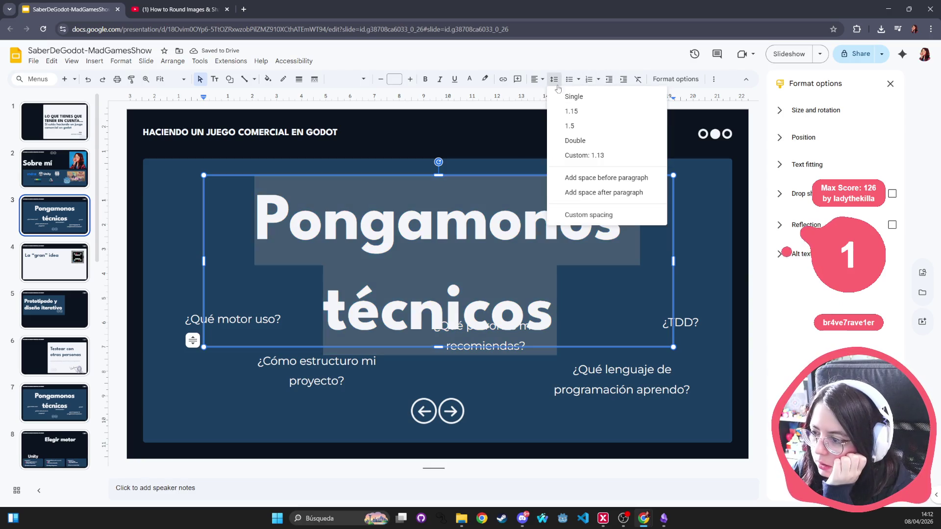
pyautogui.click(609, 216)
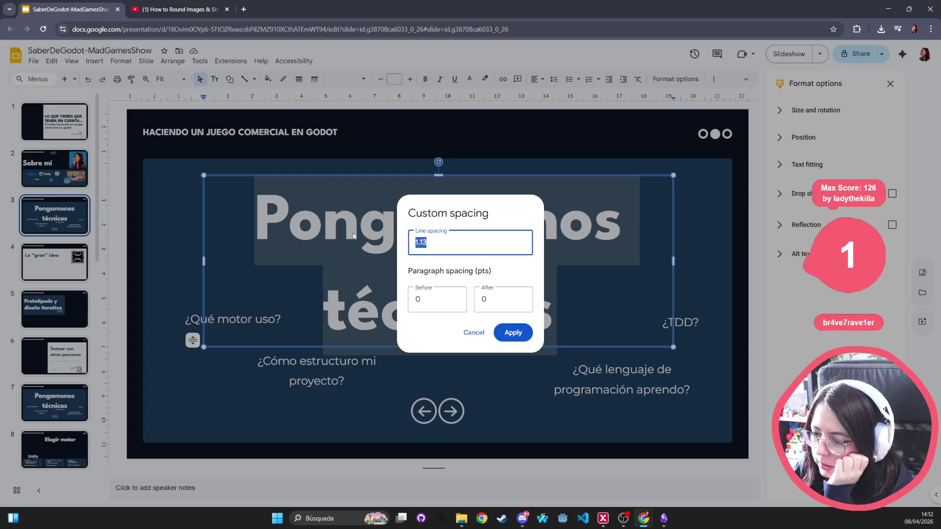
pyautogui.write('0.')
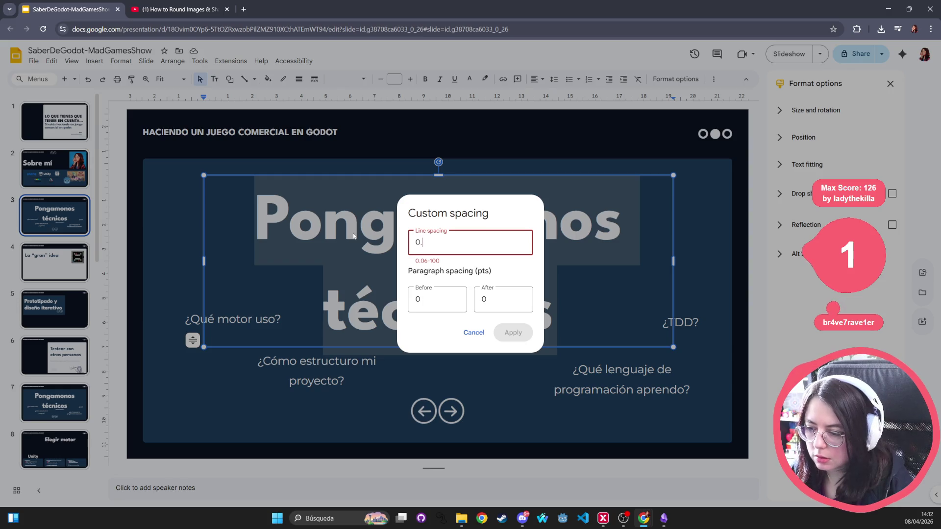
pyautogui.write('06')
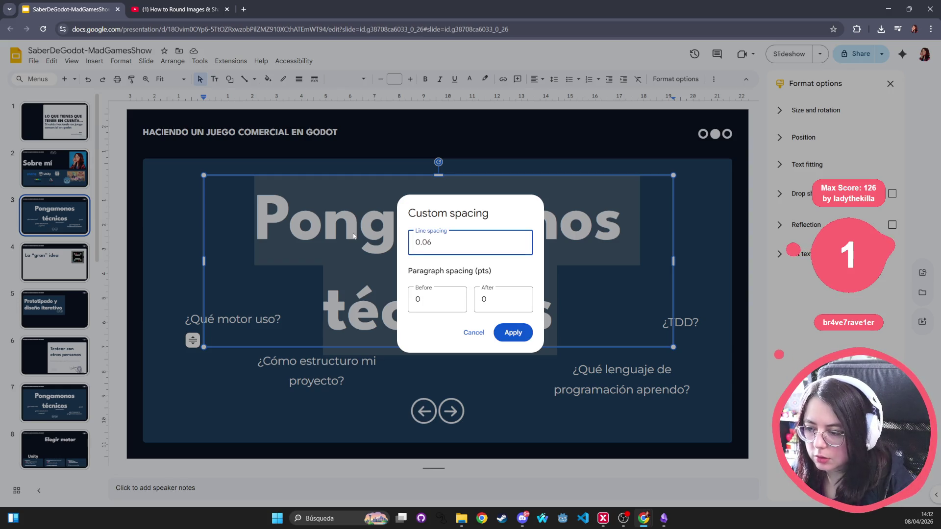
pyautogui.click(512, 333)
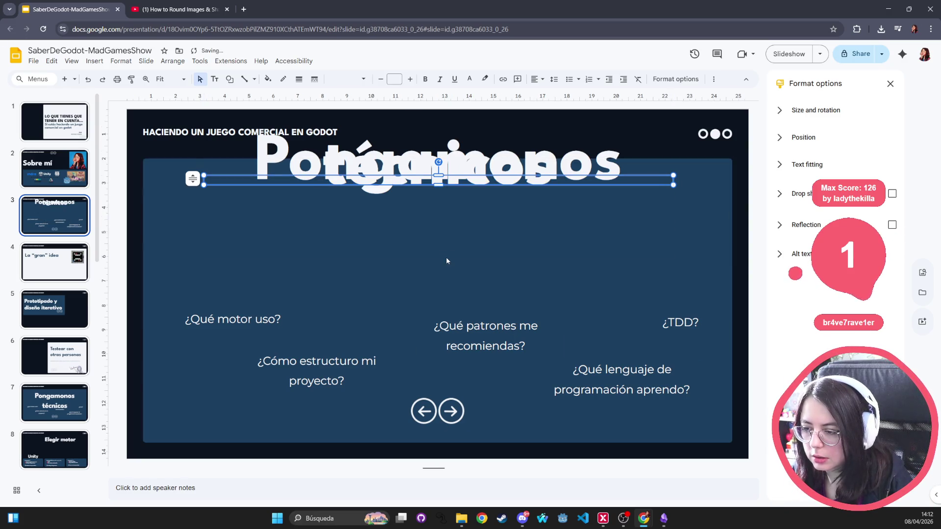
pyautogui.click(542, 80)
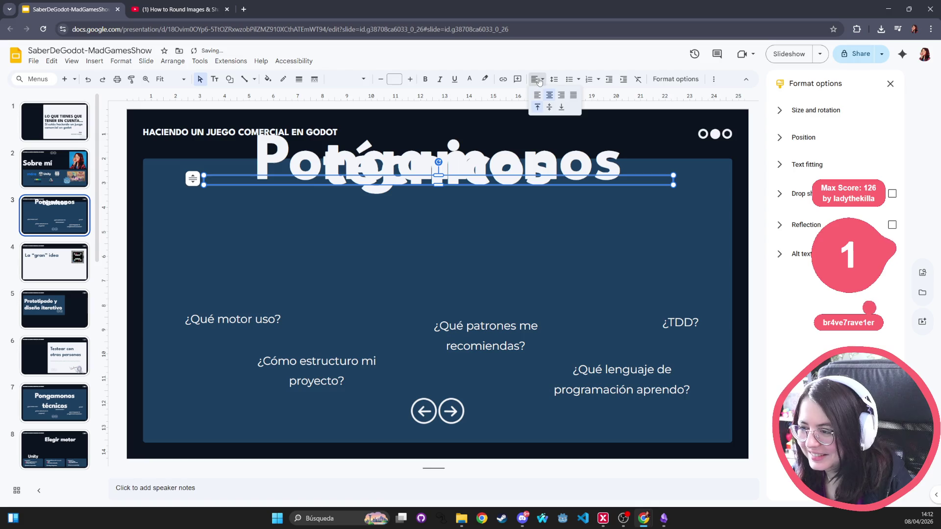
pyautogui.click(554, 79)
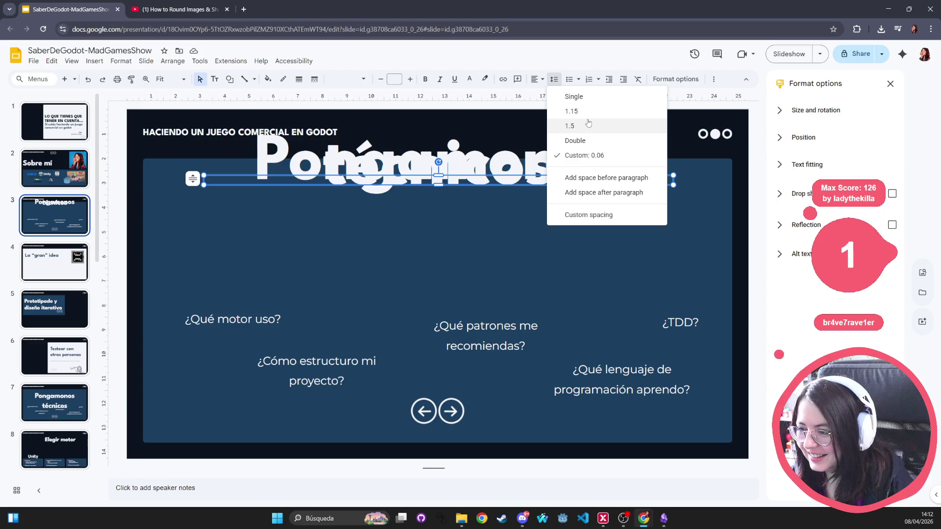
pyautogui.click(573, 112)
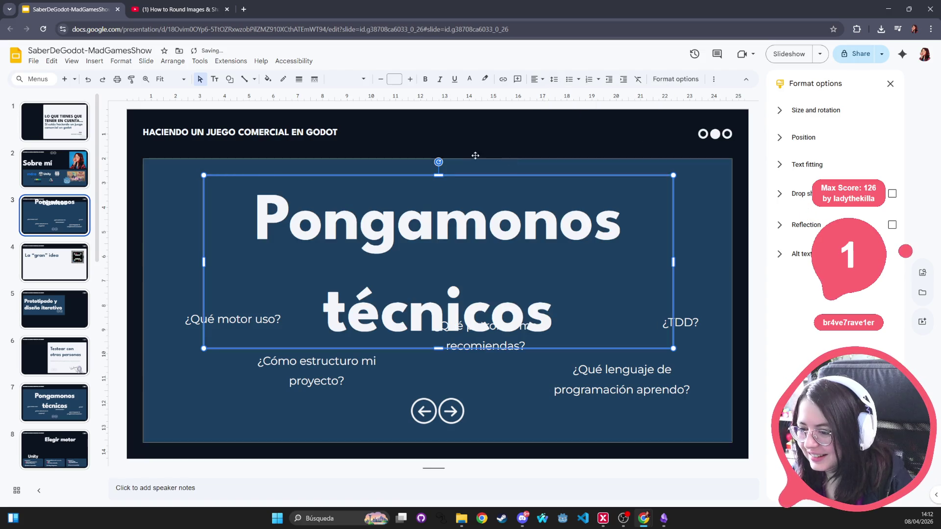
# - Set the title's custom line spacing to 1
pyautogui.click(554, 81)
pyautogui.click(574, 198)
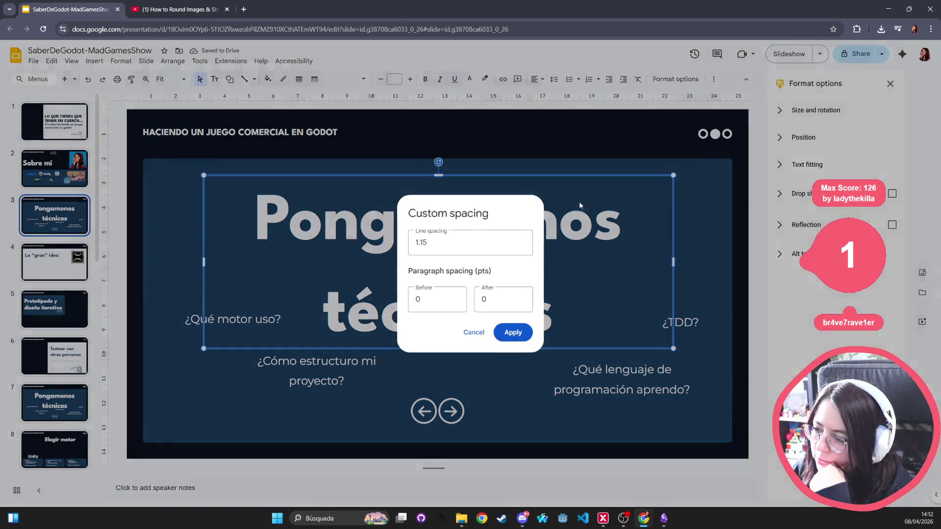
pyautogui.moveTo(438, 243); pyautogui.dragTo(289, 230)
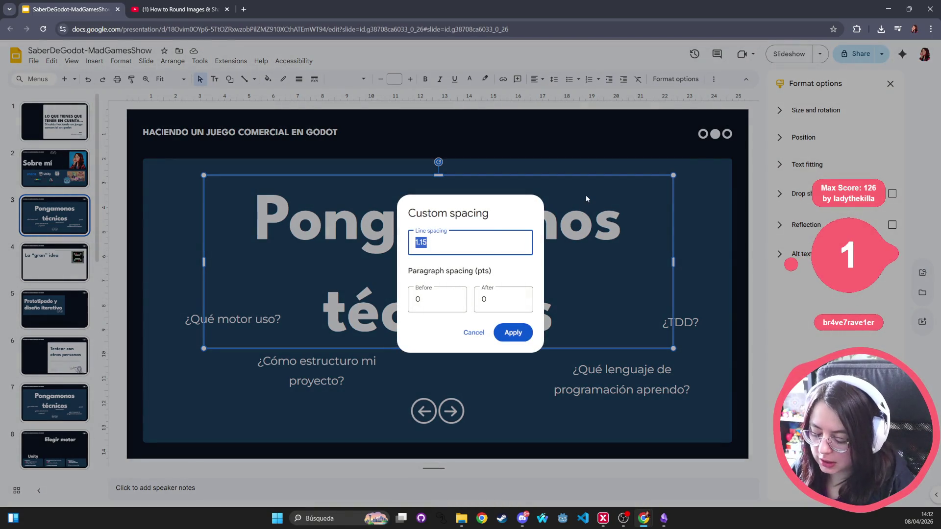
pyautogui.write('1')
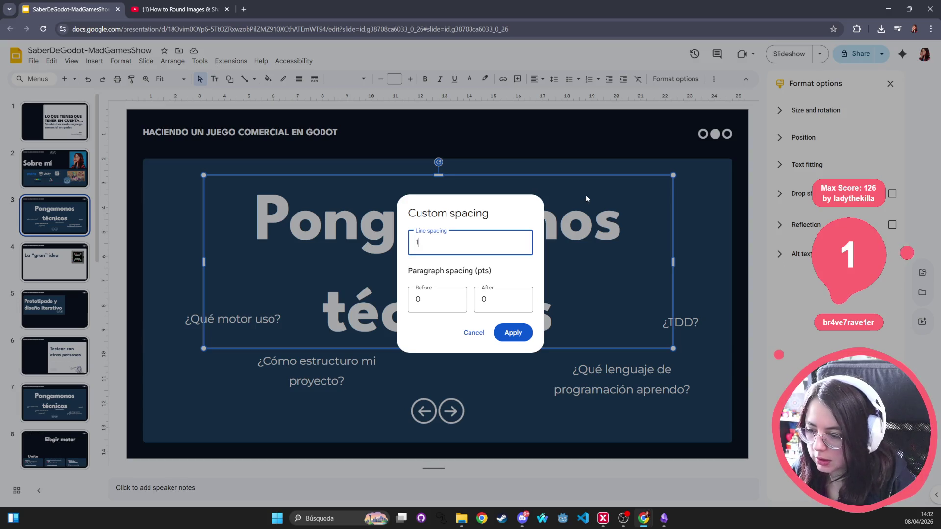
pyautogui.click(513, 332)
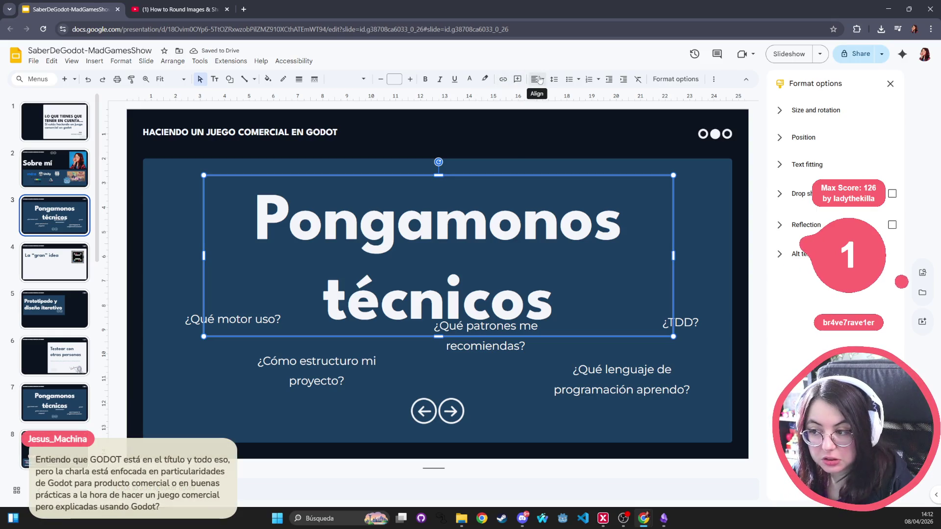
# - Apply 0.8 custom line spacing to the title, then minimize the browser to focus the Obsidian notes
pyautogui.click(542, 79)
pyautogui.click(554, 79)
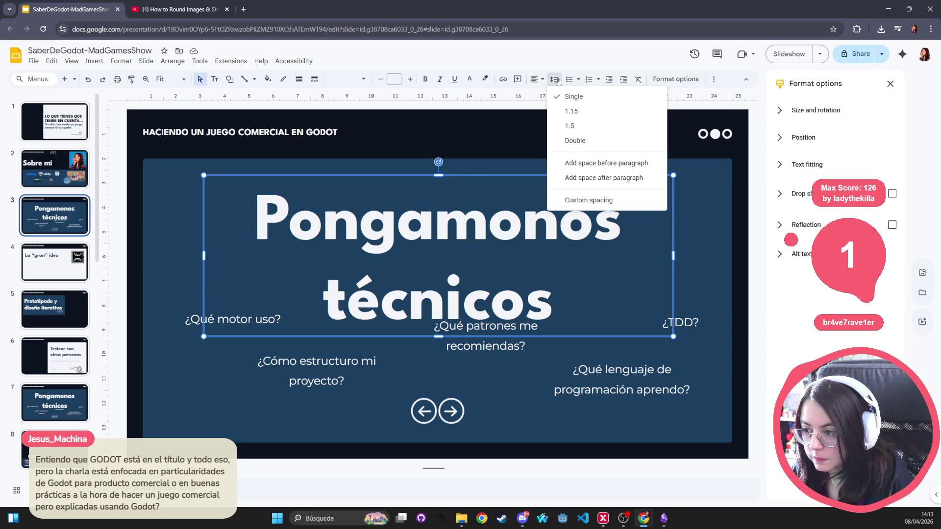
pyautogui.click(597, 210)
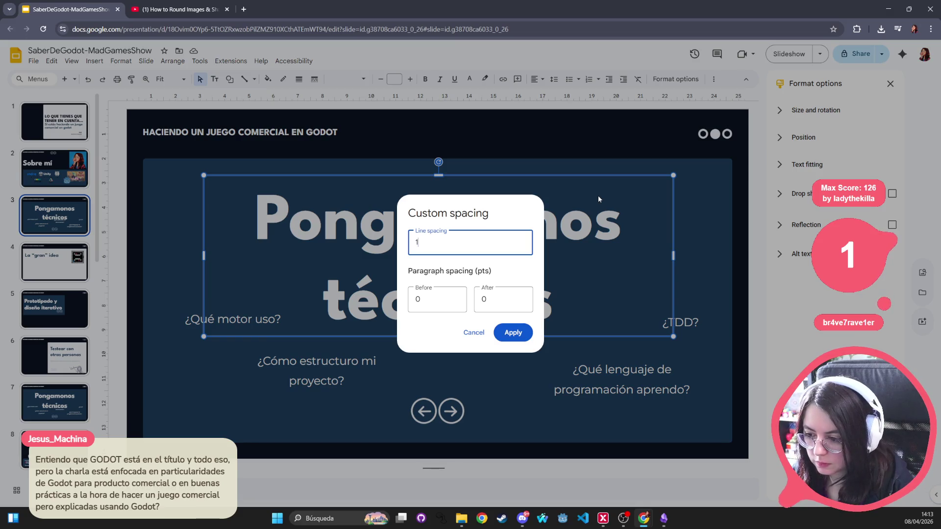
pyautogui.press('BackSpace')
pyautogui.write('0.5')
pyautogui.press('BackSpace')
pyautogui.write('7')
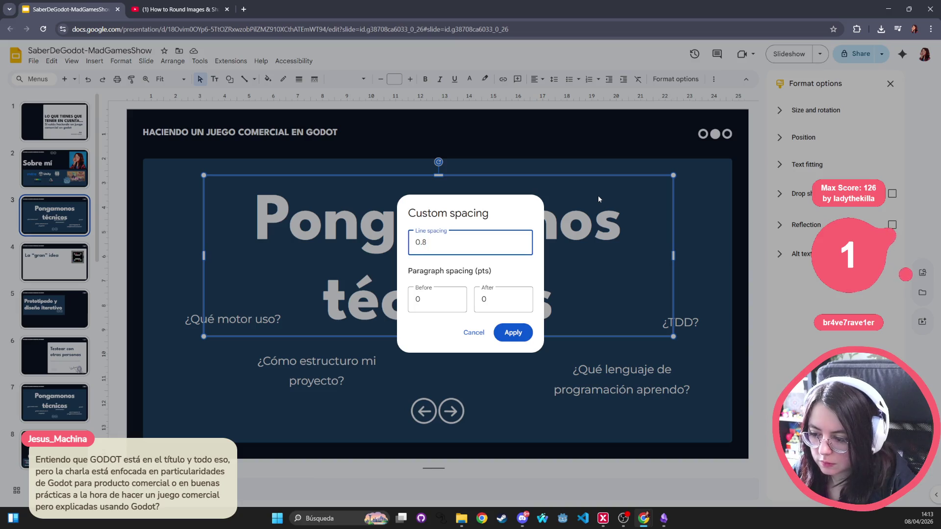
pyautogui.click(514, 333)
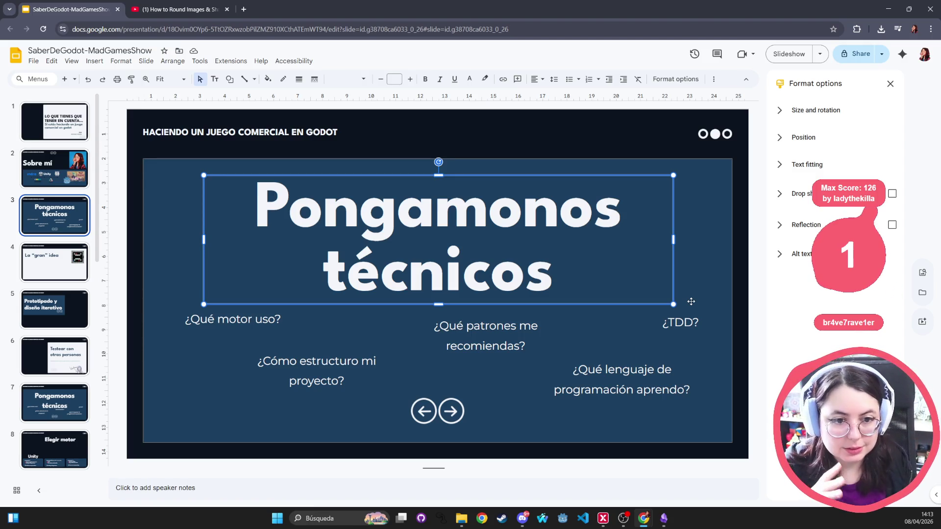
pyautogui.click(888, 9)
pyautogui.click(319, 154)
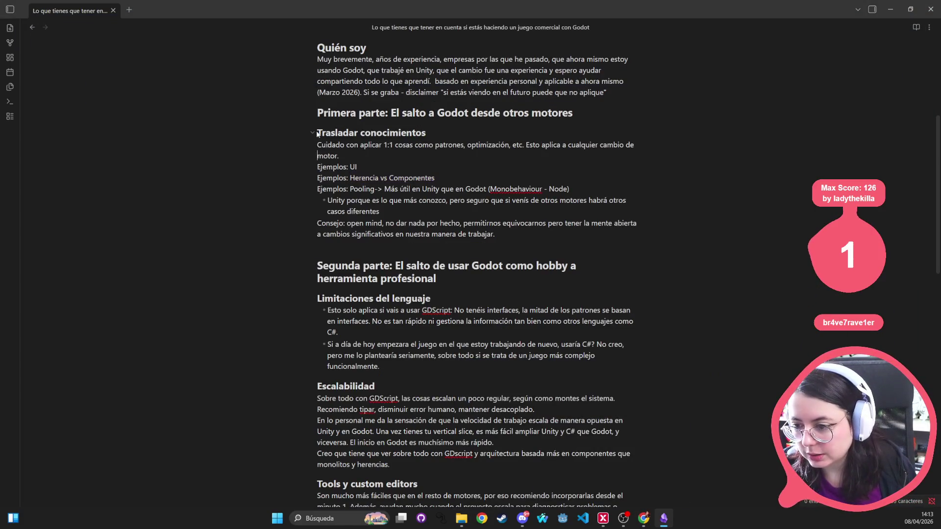
pyautogui.moveTo(517, 236)
pyautogui.mouseDown()
pyautogui.moveTo(317, 132)
pyautogui.moveTo(485, 394)
pyautogui.mouseUp()
pyautogui.scroll(-4, 322, 110)
pyautogui.scroll(-12, 485, 395)
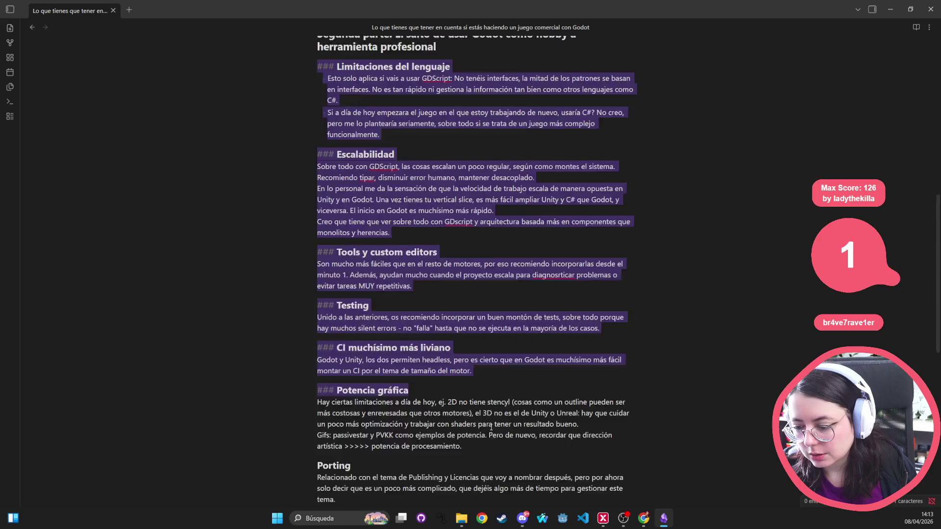
pyautogui.scroll(15, 485, 394)
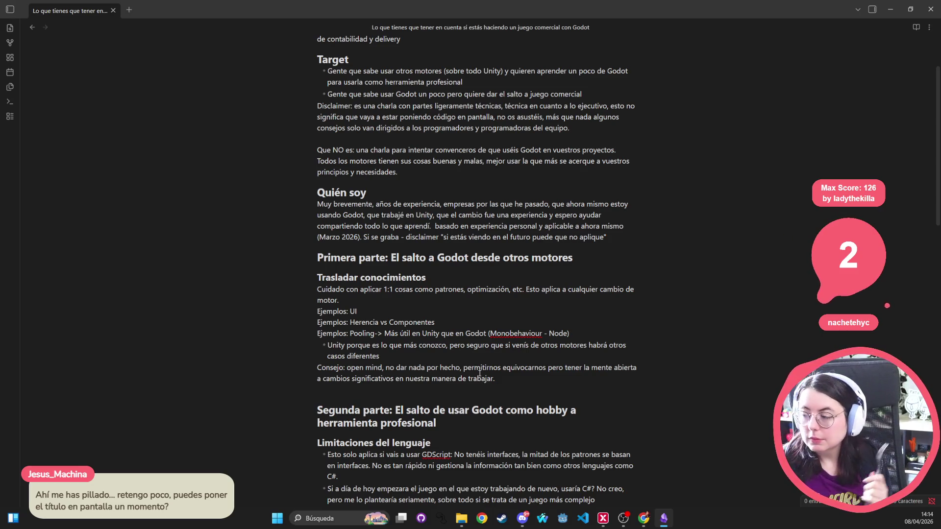
pyautogui.click(891, 9)
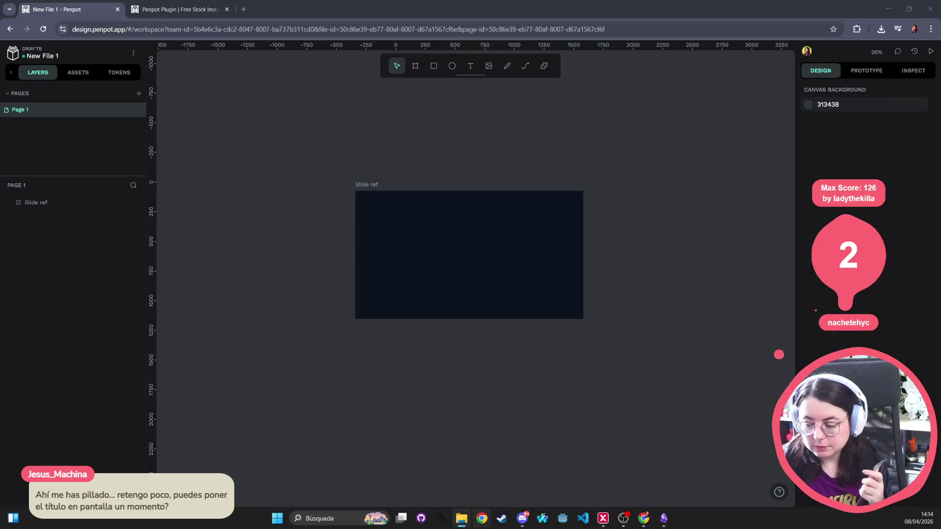
# - Go to the SaberDeGodot title slide, select 'estás haciendo' in the subtitle, and open a new tab
pyautogui.moveTo(644, 518)
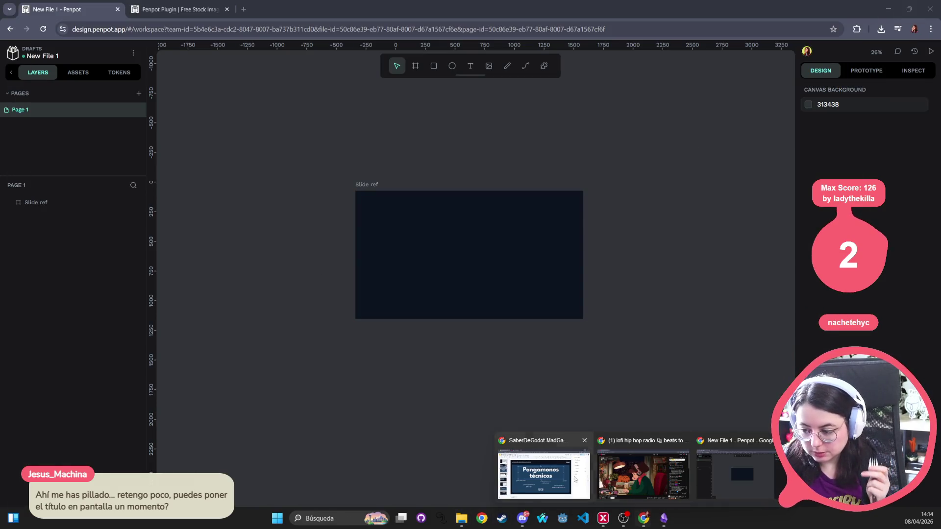
pyautogui.click(563, 475)
pyautogui.press('Home')
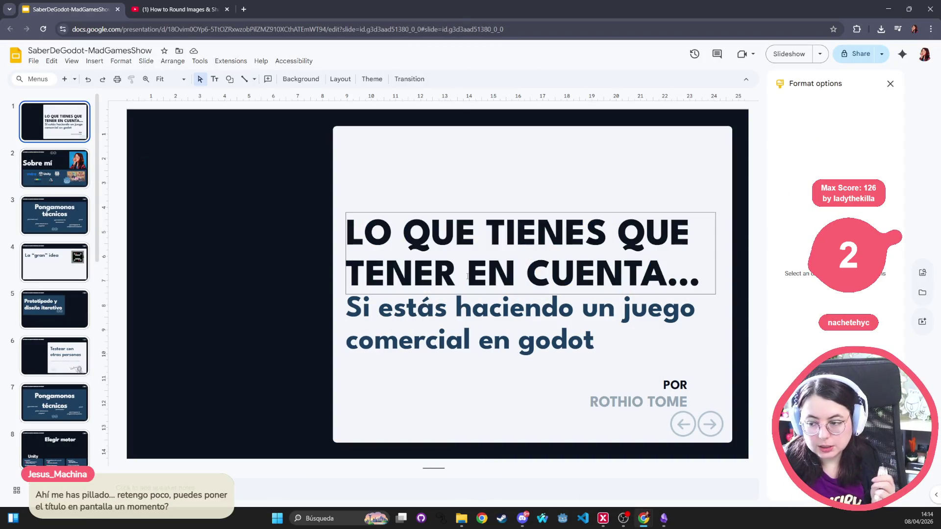
pyautogui.click(54, 176)
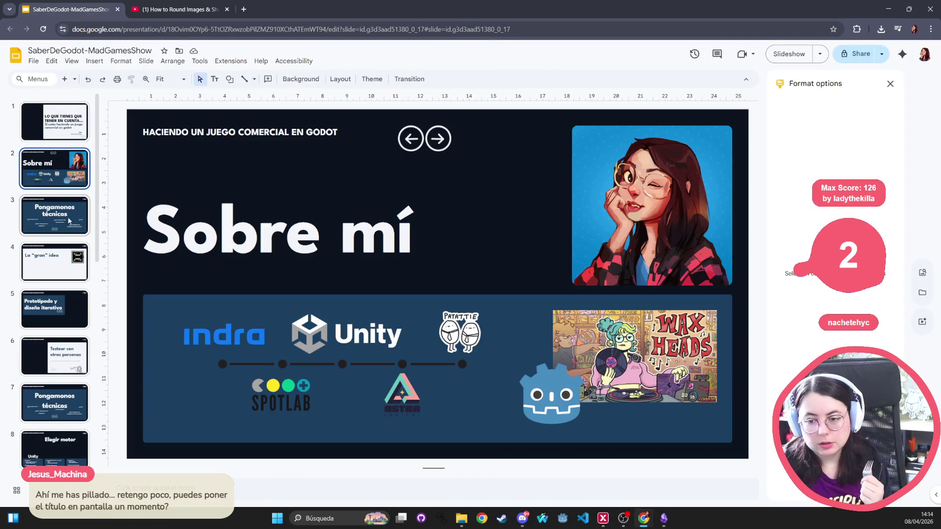
pyautogui.press('Up')
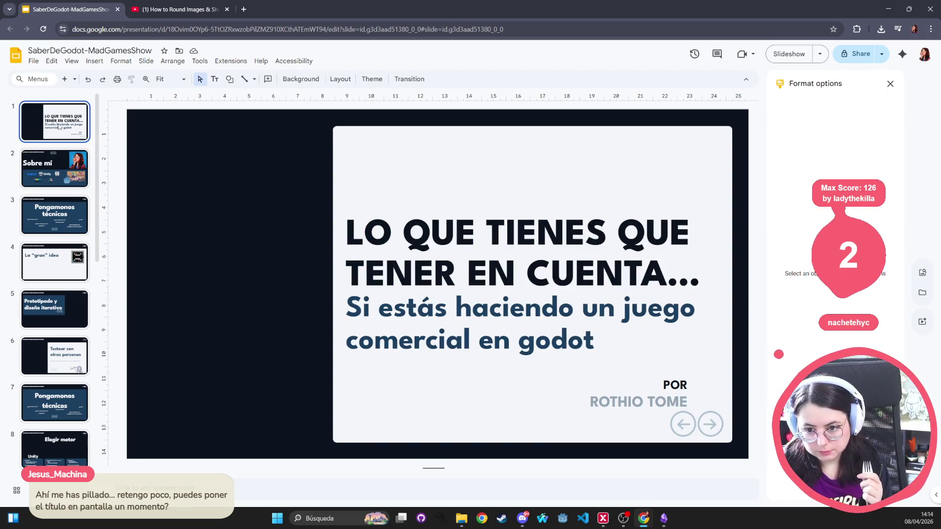
pyautogui.moveTo(572, 313); pyautogui.dragTo(380, 314)
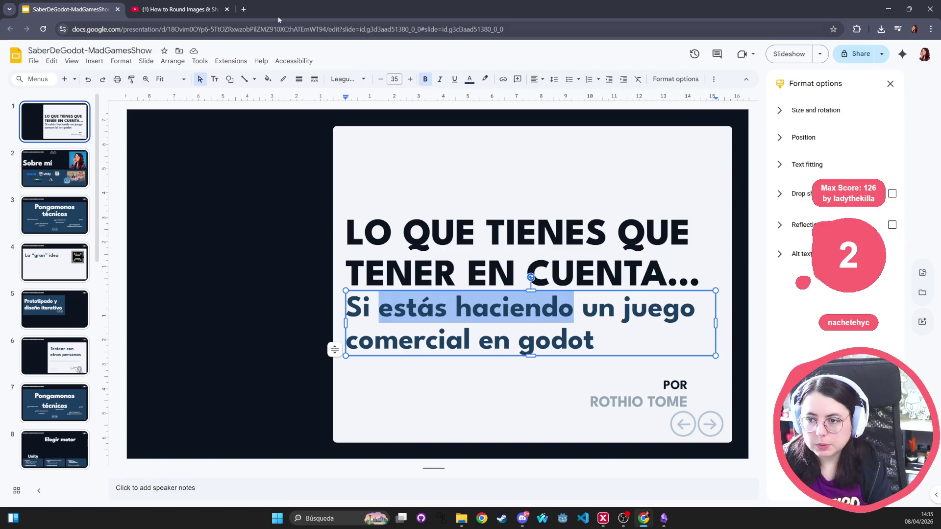
pyautogui.click(250, 10)
pyautogui.write('madg')
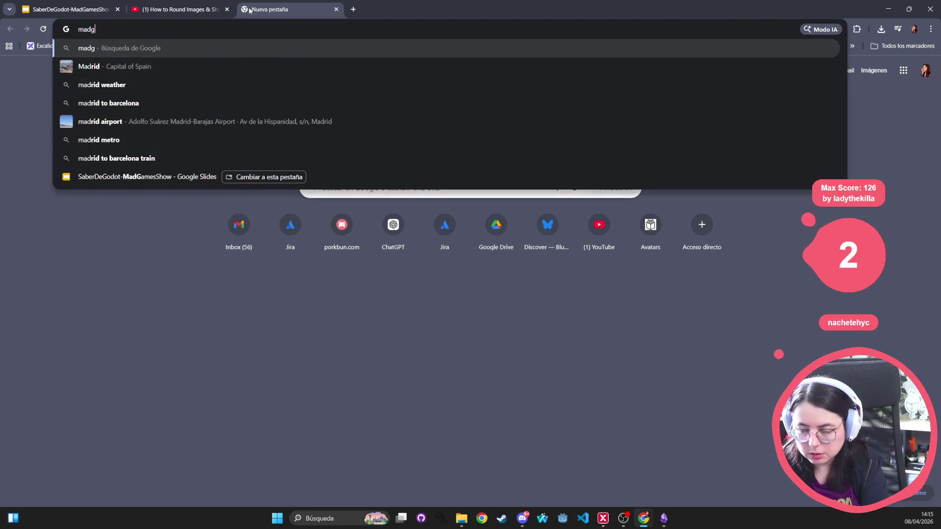
pyautogui.write('ameshow')
pyautogui.press('Return')
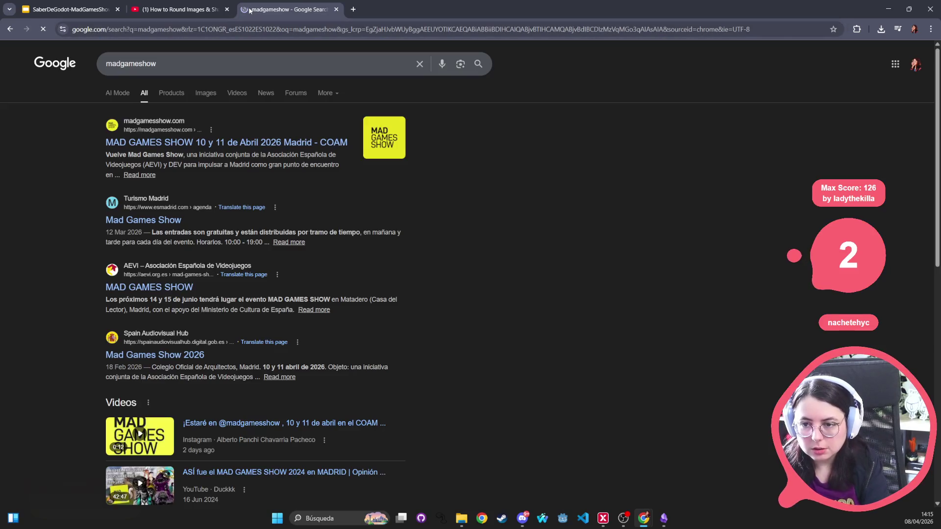
pyautogui.click(242, 143)
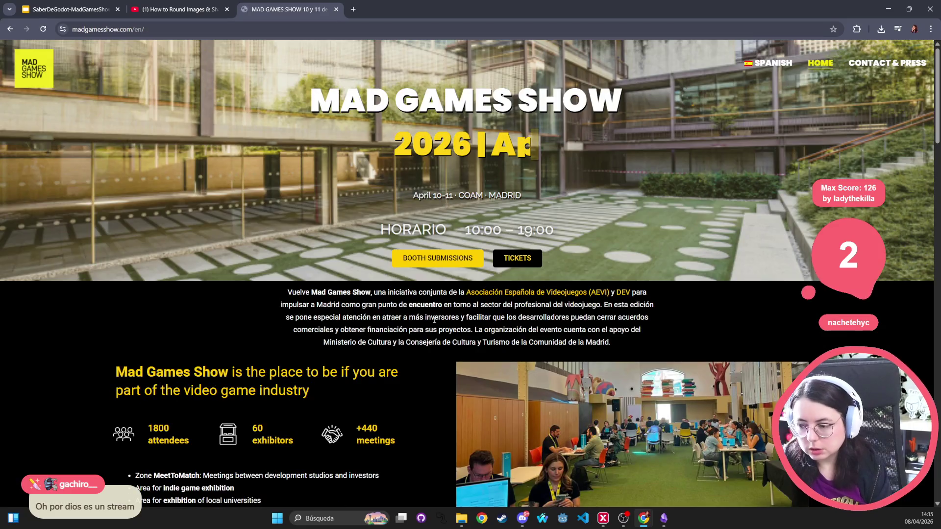
pyautogui.scroll(-5, 369, 297)
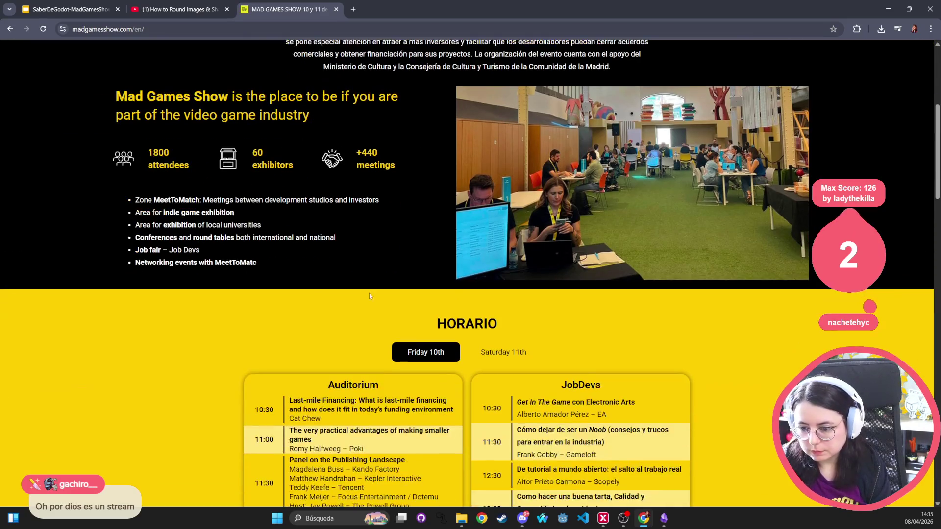
pyautogui.scroll(-4, 171, 234)
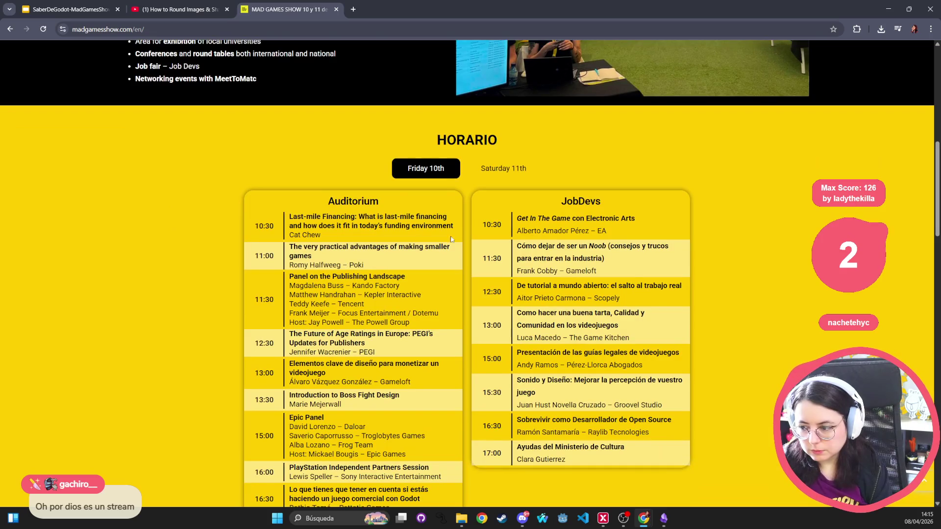
pyautogui.scroll(-3, 346, 374)
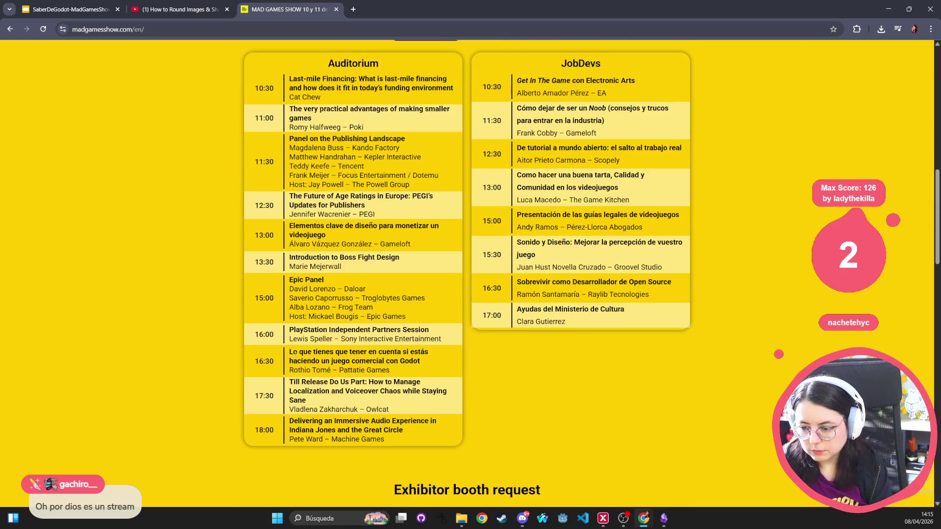
pyautogui.moveTo(297, 352); pyautogui.dragTo(420, 360)
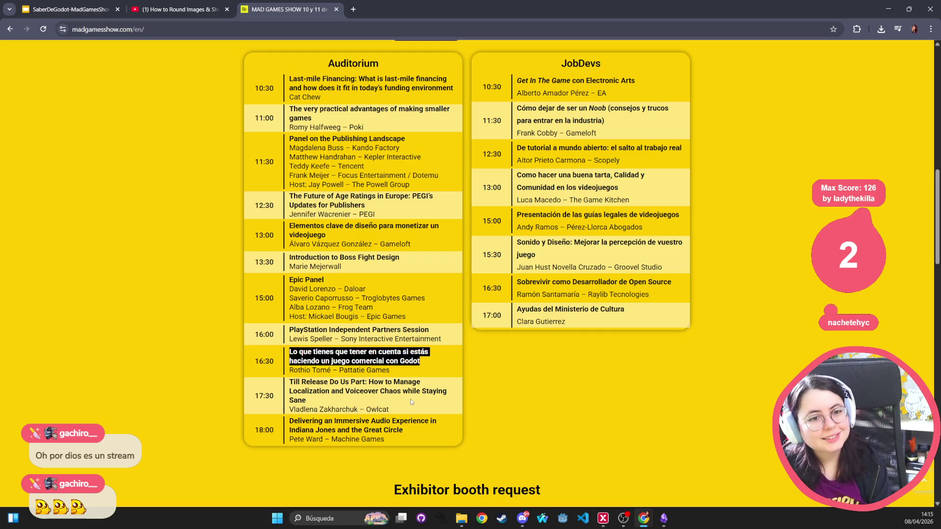
pyautogui.middleClick(295, 11)
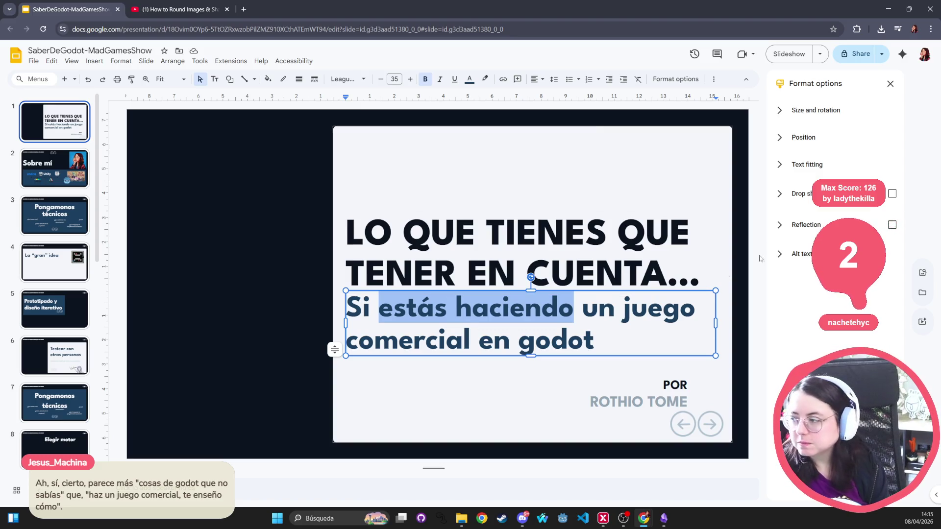
# - Minimize the Slides and Penpot windows, then cycle windows back to the Penpot Slide ref board
pyautogui.click(889, 9)
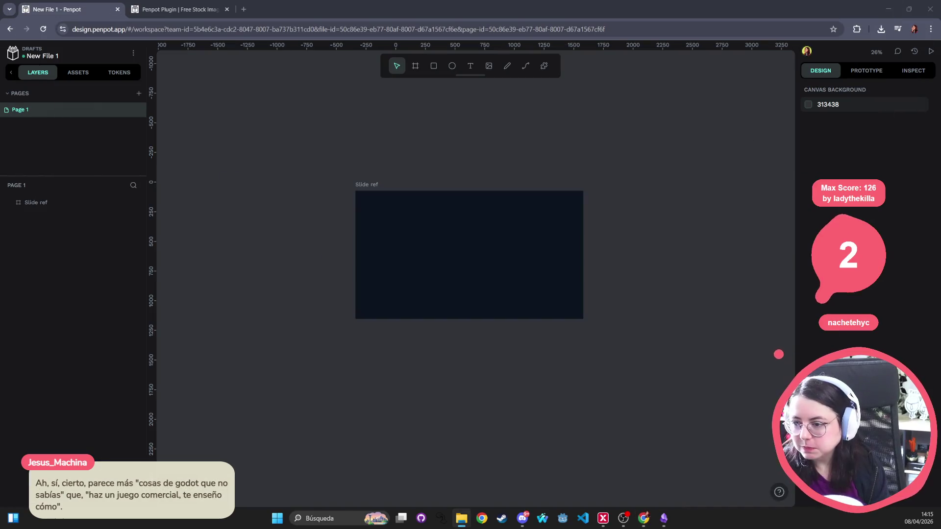
pyautogui.click(890, 7)
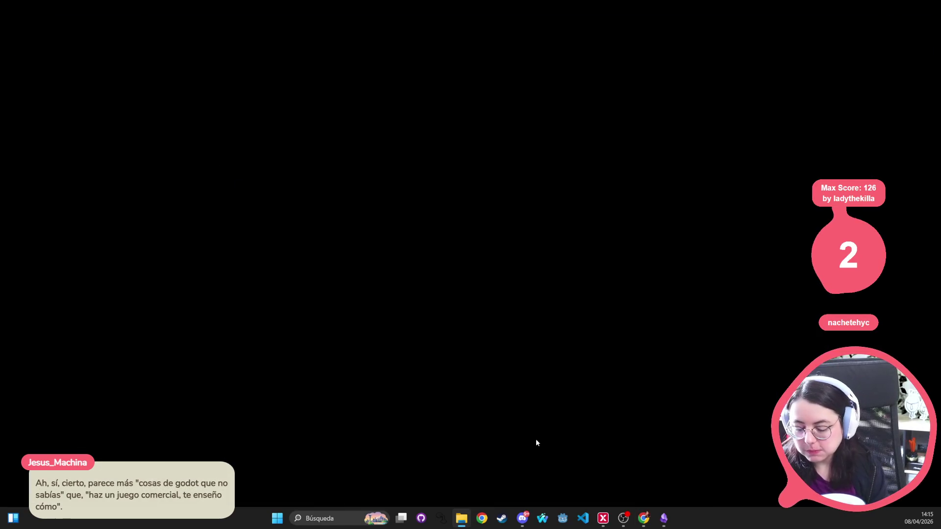
pyautogui.hotkey('alt', 'Tab')
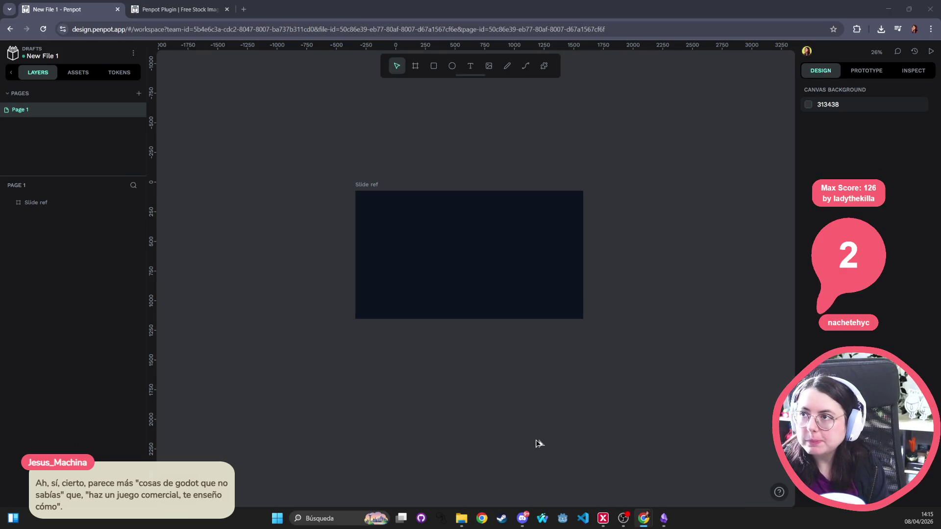
pyautogui.hotkey('alt', 'Tab')
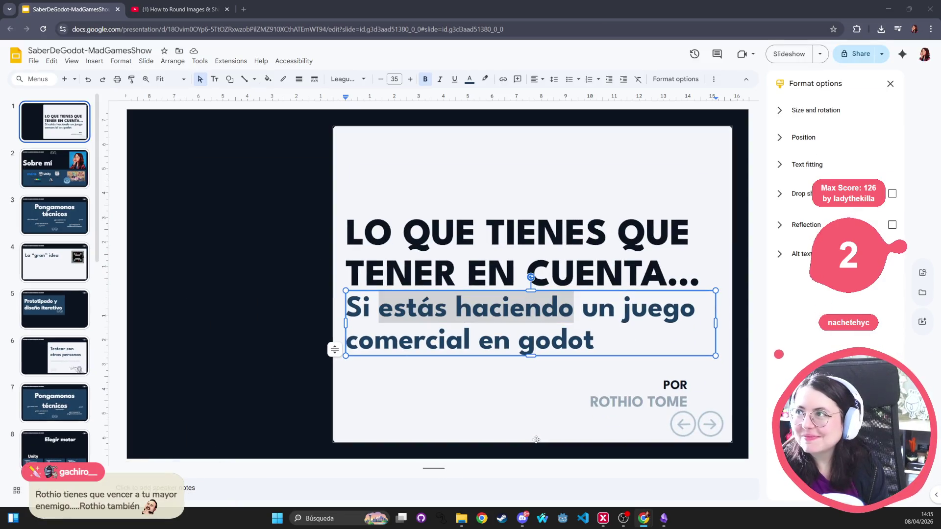
pyautogui.hotkey('alt', 'Tab')
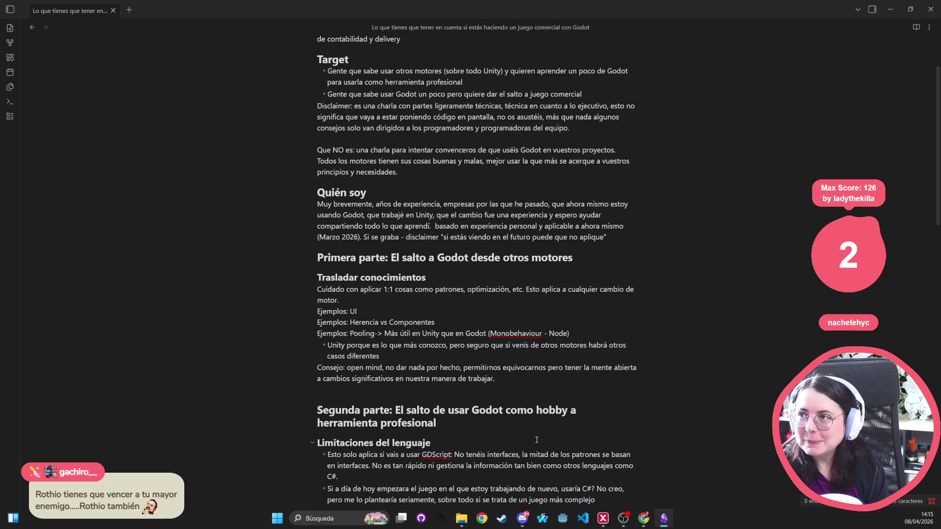
pyautogui.hotkey('alt', 'Tab')
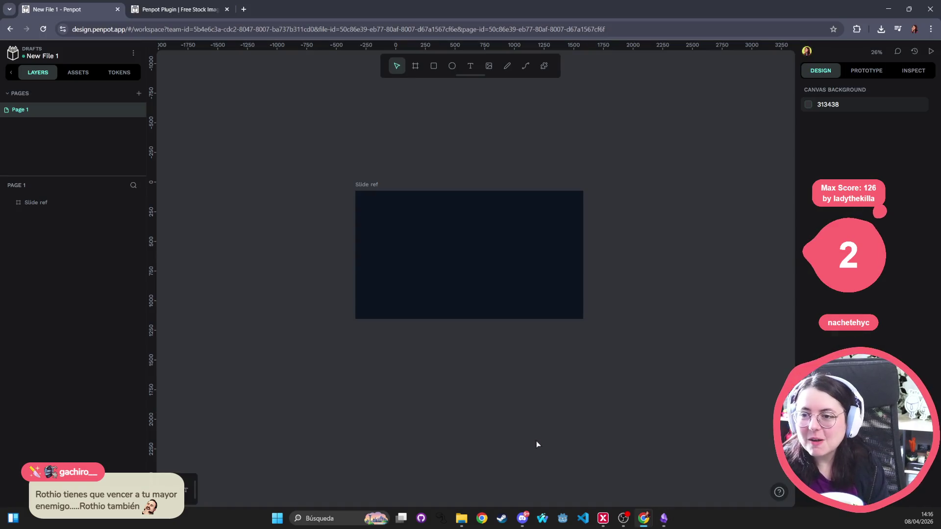
# - Search 'madgameshow' in a new tab and open the official Mad Games Show website
pyautogui.click(245, 11)
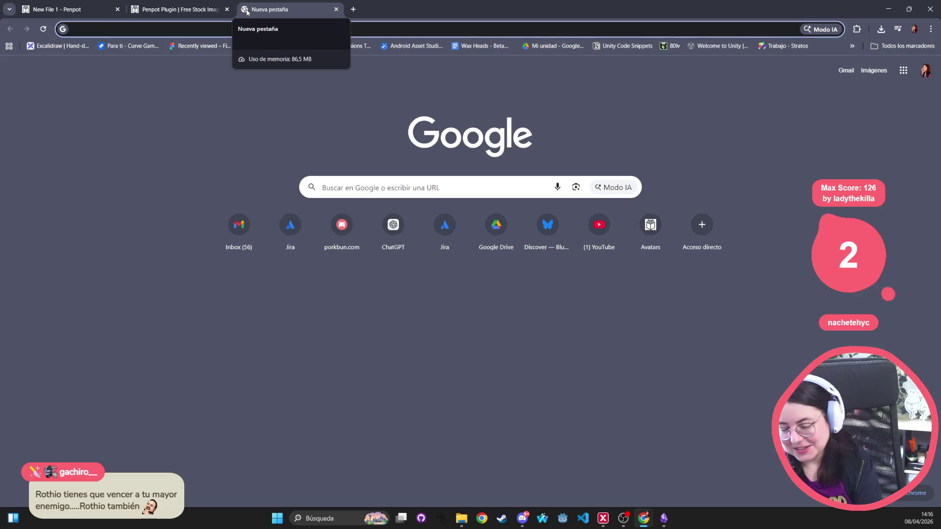
pyautogui.write('madgameshow')
pyautogui.press('Return')
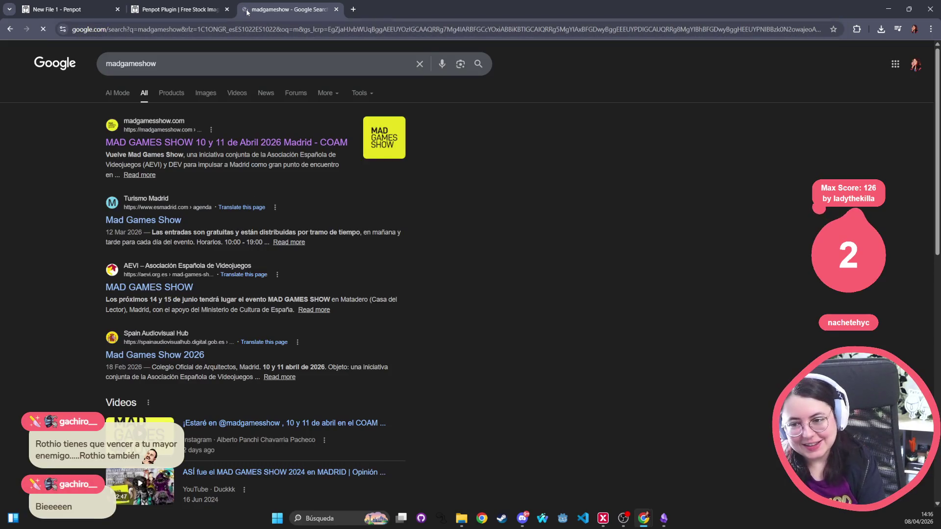
pyautogui.click(333, 143)
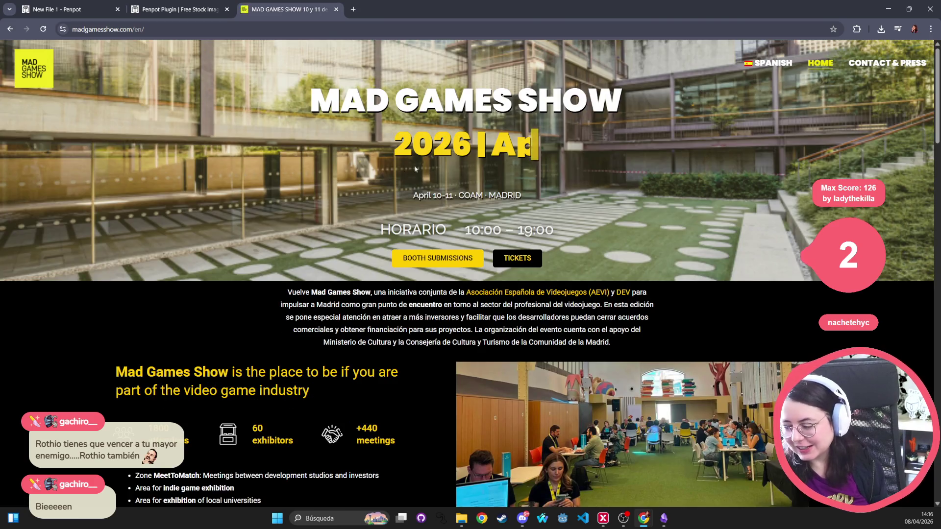
# - Check the Friday 10th and Saturday 11th schedules and select the Godot talk's full title
pyautogui.scroll(-5, 427, 167)
pyautogui.scroll(-5, 444, 166)
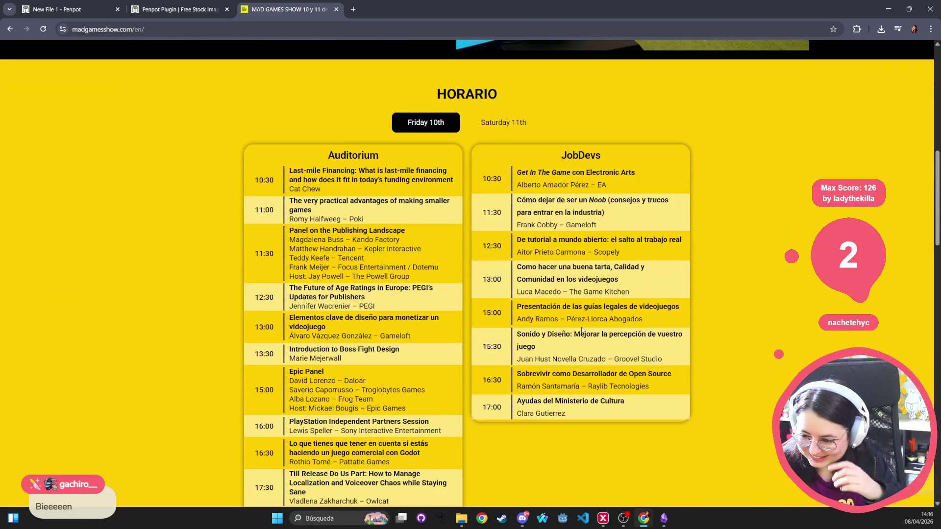
pyautogui.scroll(-7, 503, 320)
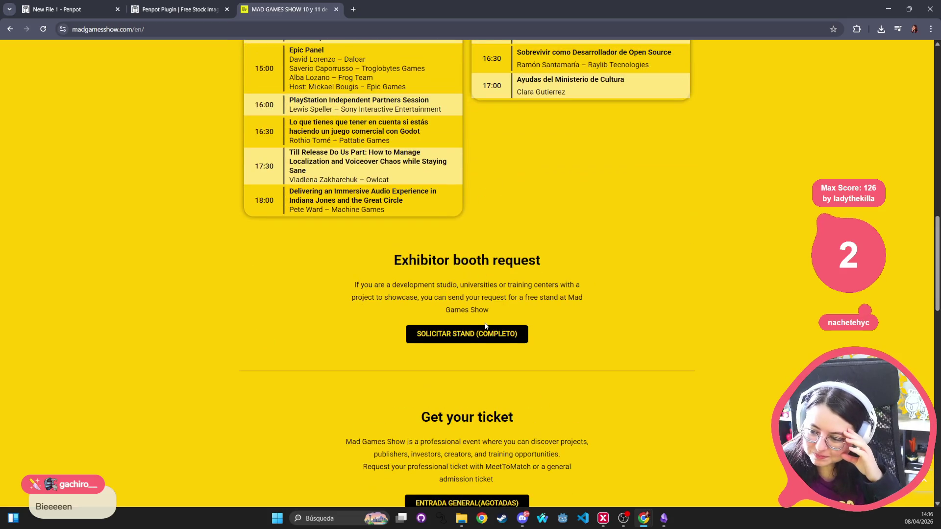
pyautogui.scroll(-5, 471, 318)
pyautogui.scroll(20, 470, 304)
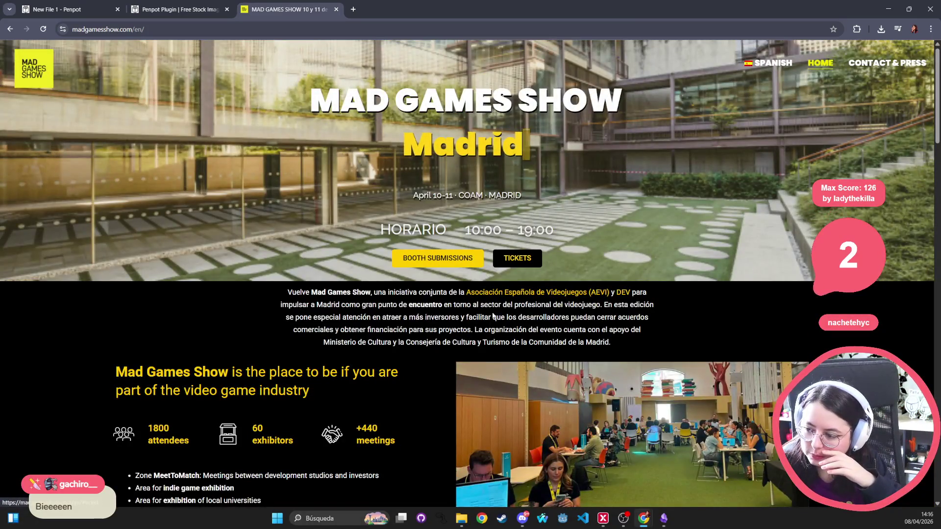
pyautogui.scroll(-5, 377, 308)
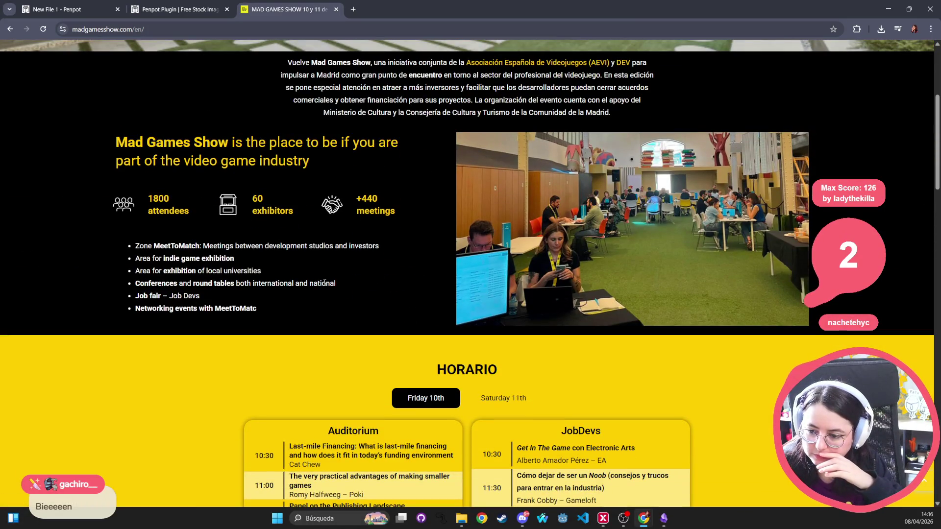
pyautogui.click(503, 398)
pyautogui.click(426, 398)
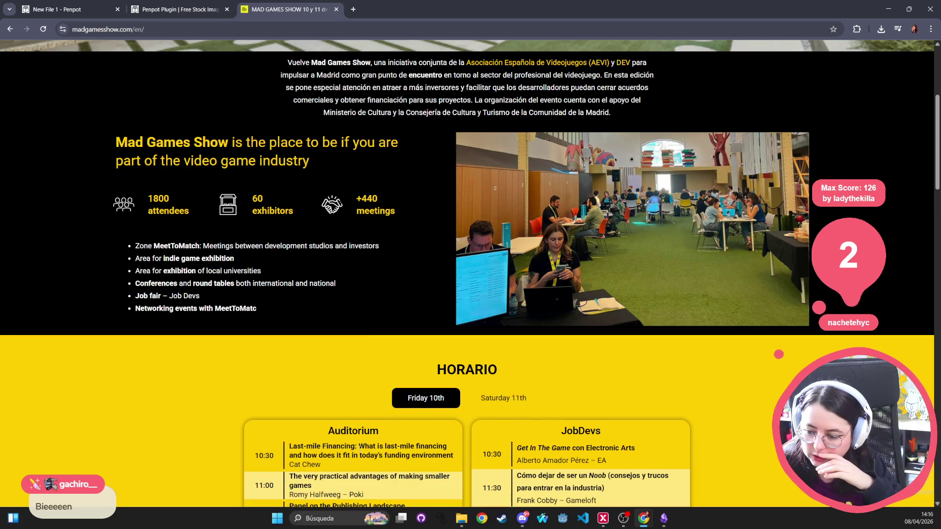
pyautogui.scroll(4, 272, 133)
pyautogui.scroll(-20, 275, 140)
pyautogui.scroll(7, 275, 140)
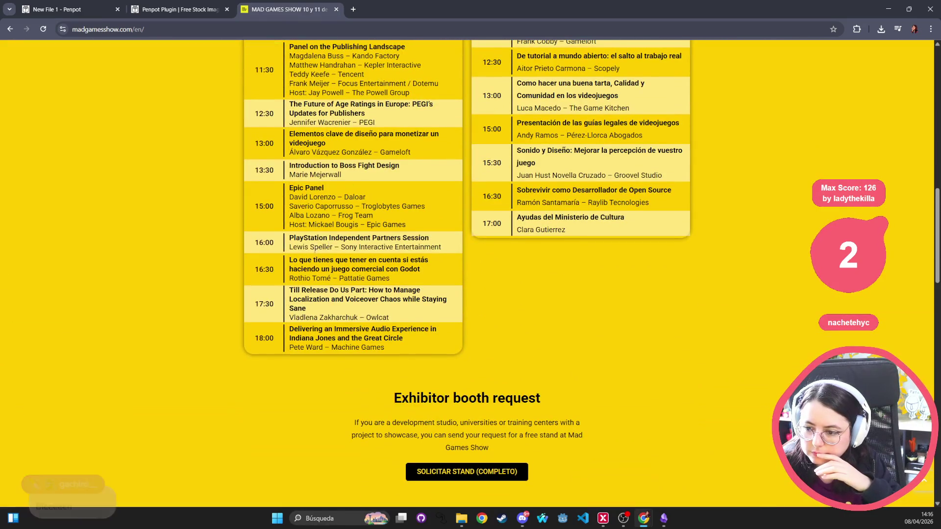
pyautogui.moveTo(290, 269)
pyautogui.mouseDown()
pyautogui.moveTo(468, 278)
pyautogui.moveTo(466, 289)
pyautogui.mouseUp()
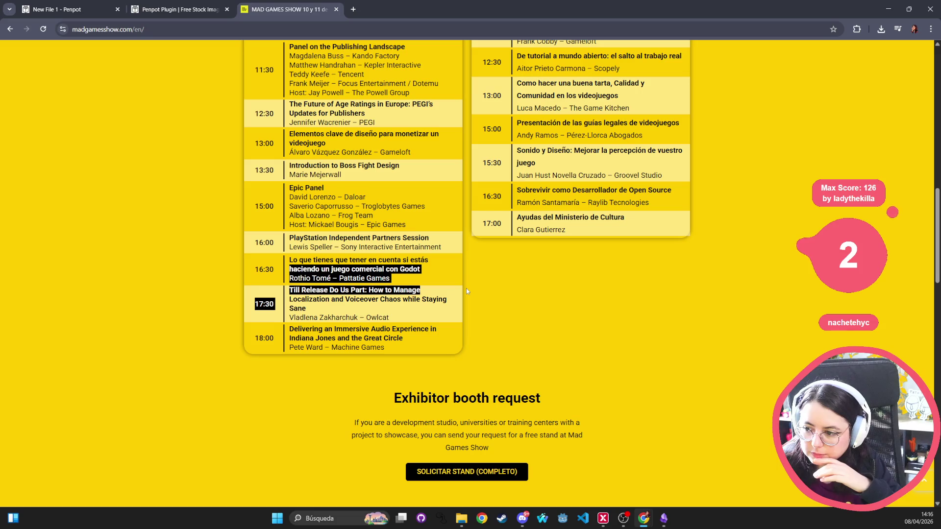
pyautogui.tripleClick(362, 264)
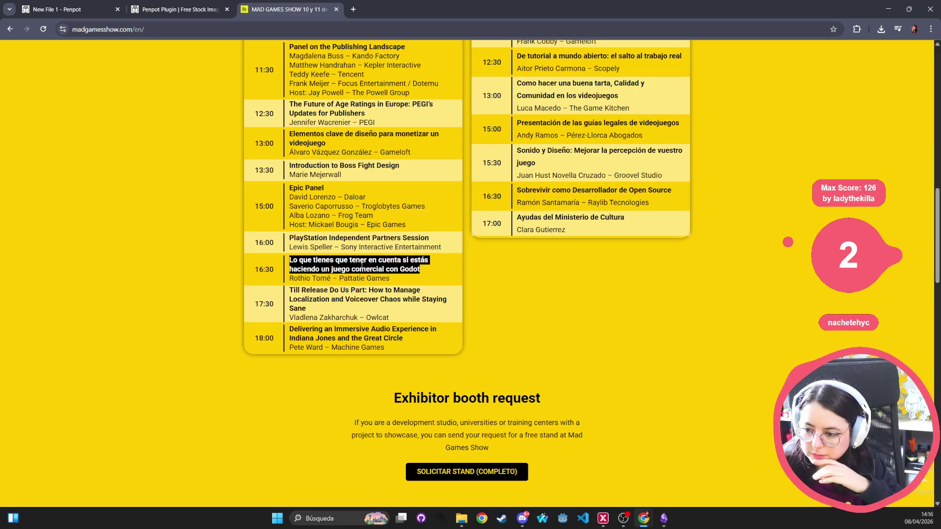
# - Switch the Mad Games Show site to its Spanish version
pyautogui.scroll(20, 279, 172)
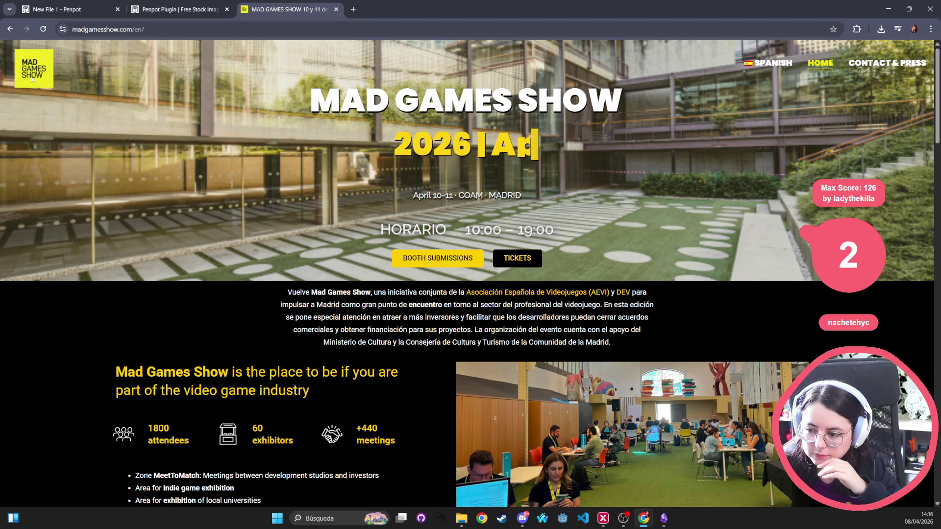
pyautogui.scroll(-5, 189, 93)
pyautogui.scroll(-18, 189, 91)
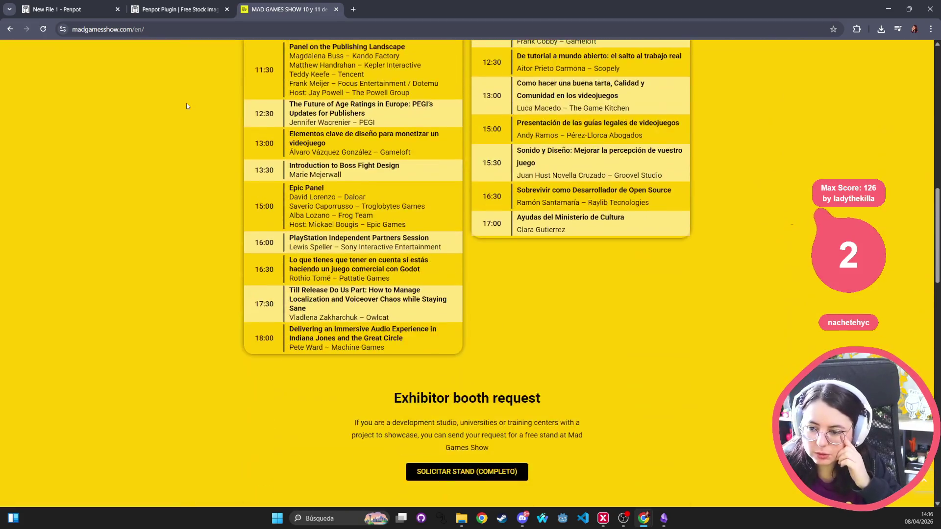
pyautogui.scroll(-16, 271, 222)
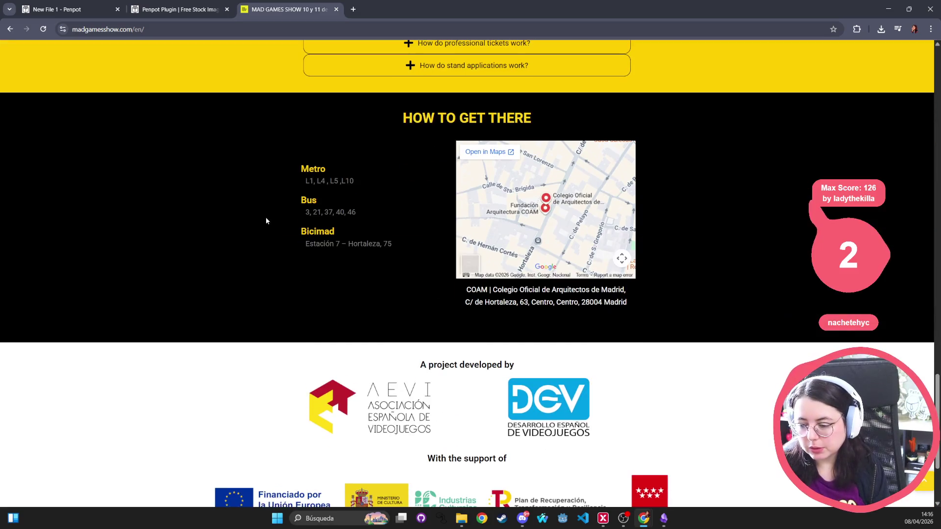
pyautogui.scroll(2, 252, 208)
pyautogui.scroll(17, 252, 208)
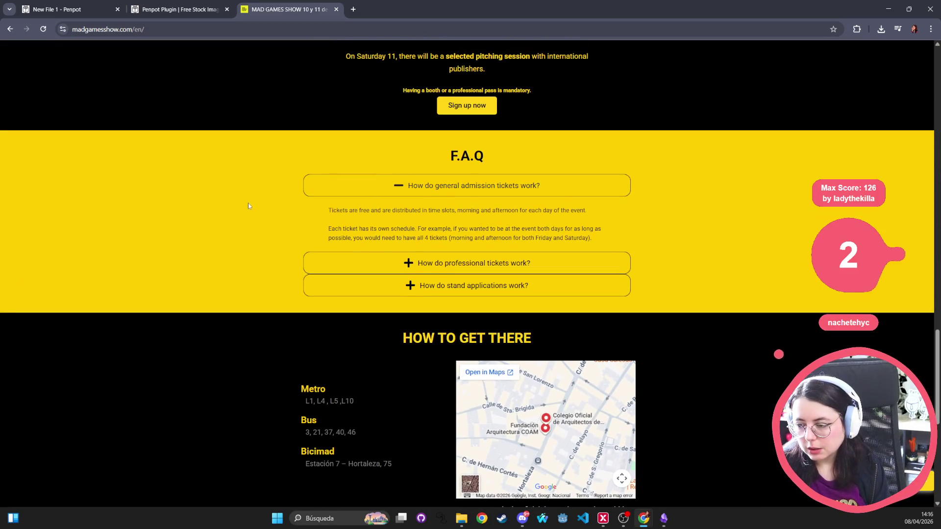
pyautogui.scroll(15, 261, 160)
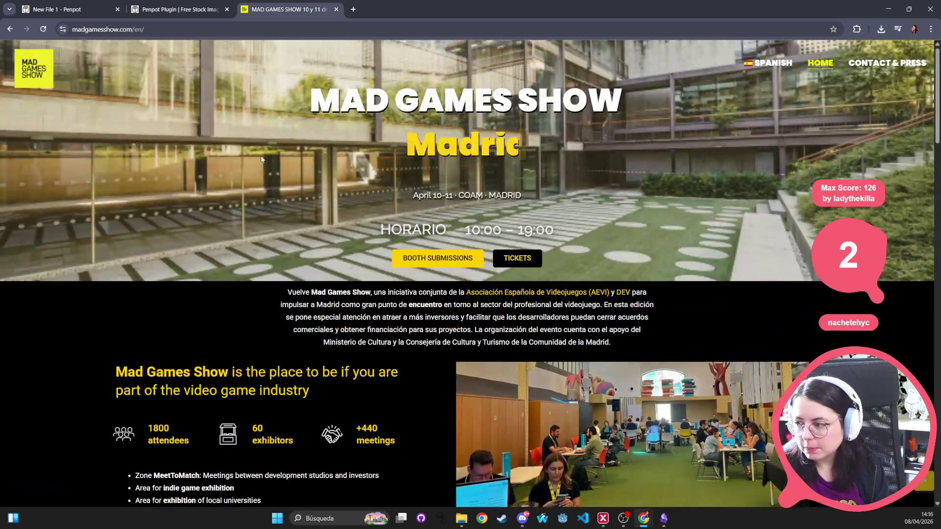
pyautogui.click(776, 58)
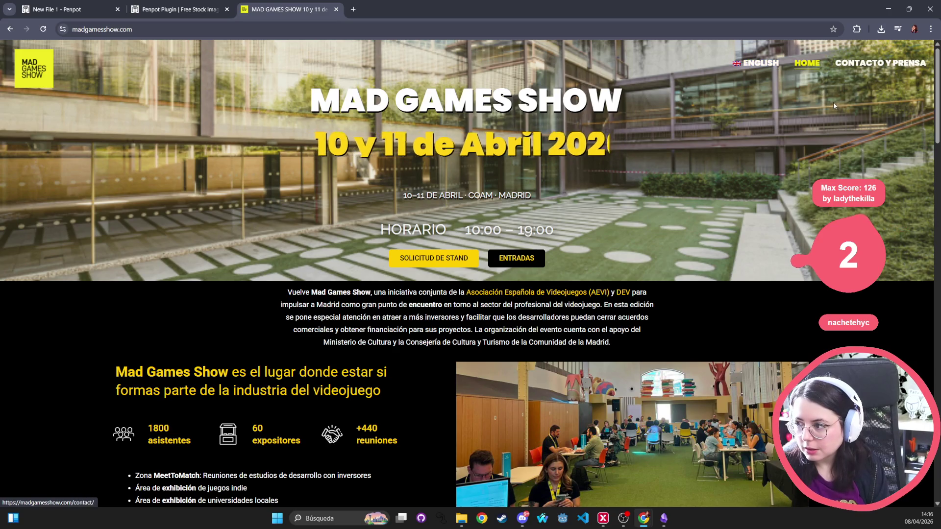
pyautogui.click(807, 63)
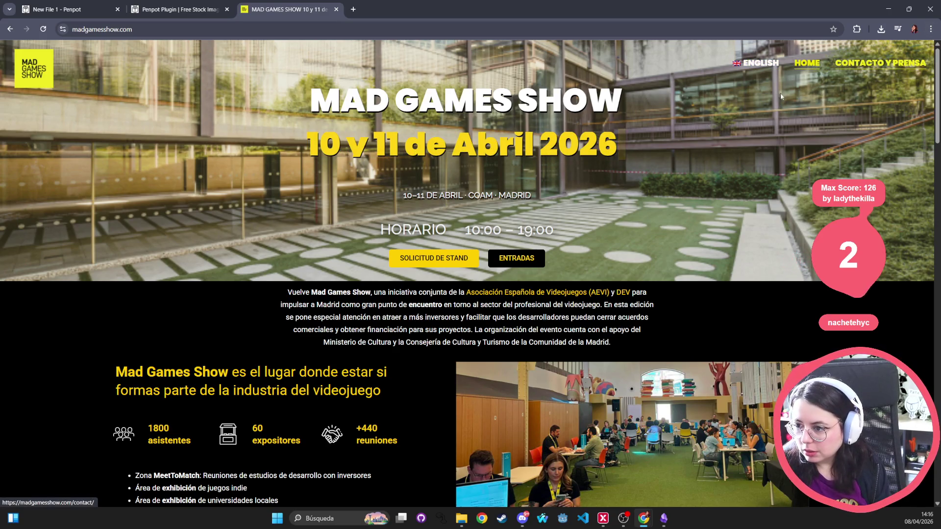
# - Collapse the F.A.Q answer about general tickets, scroll back to the intro, and close the page
pyautogui.scroll(-5, 418, 140)
pyautogui.scroll(2, 418, 140)
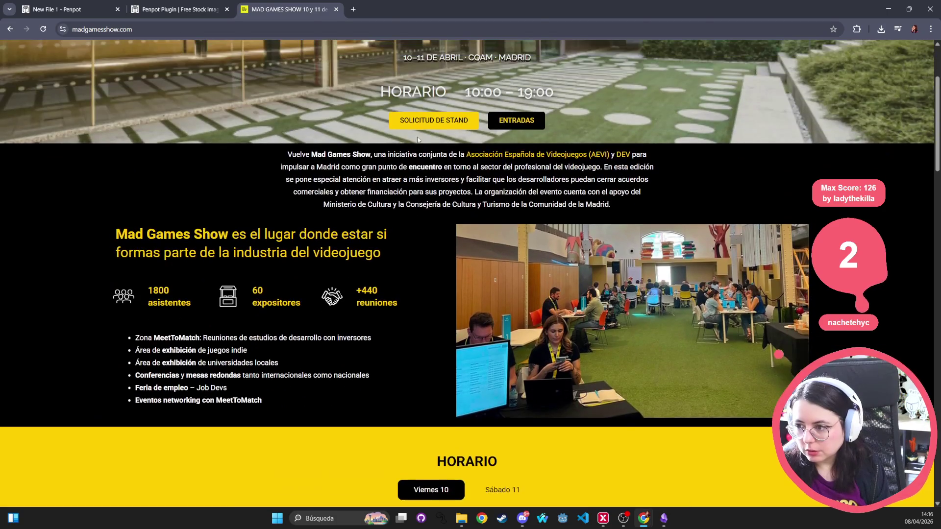
pyautogui.scroll(1, 413, 139)
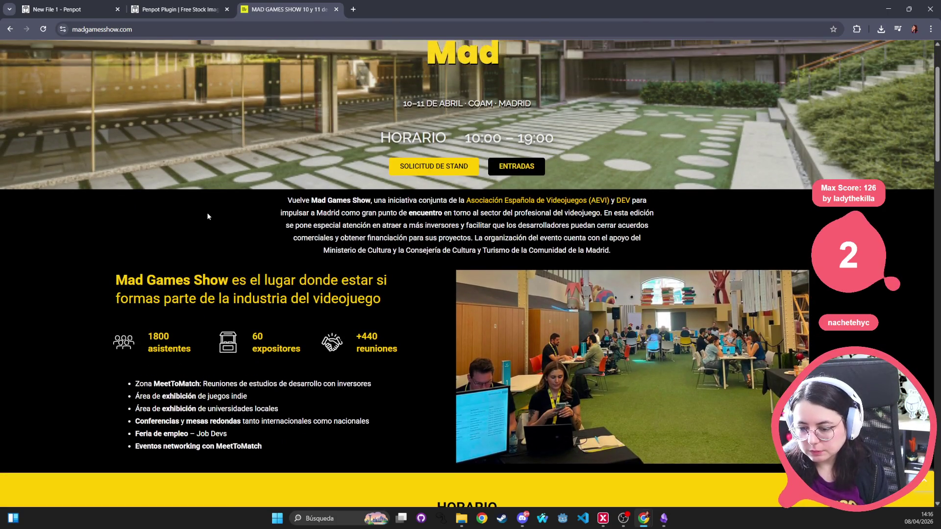
pyautogui.scroll(-7, 201, 196)
pyautogui.scroll(-5, 199, 189)
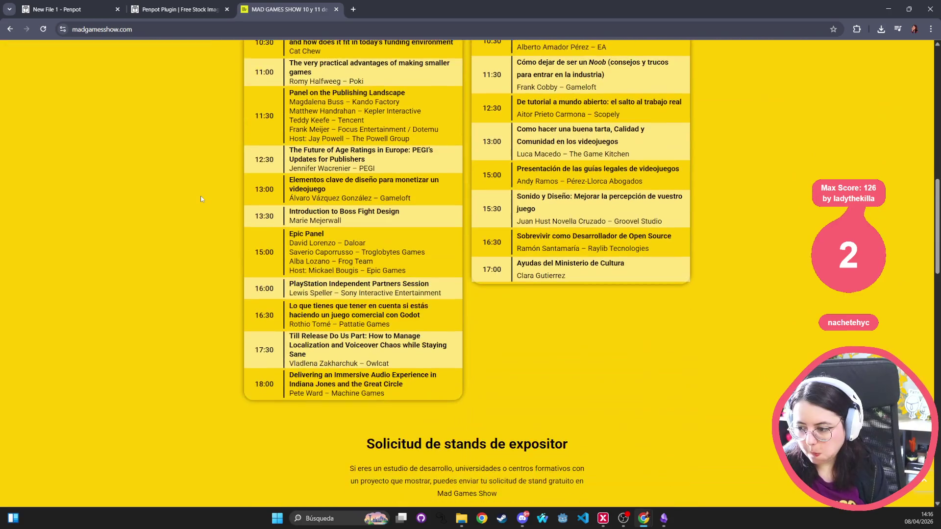
pyautogui.scroll(-10, 199, 188)
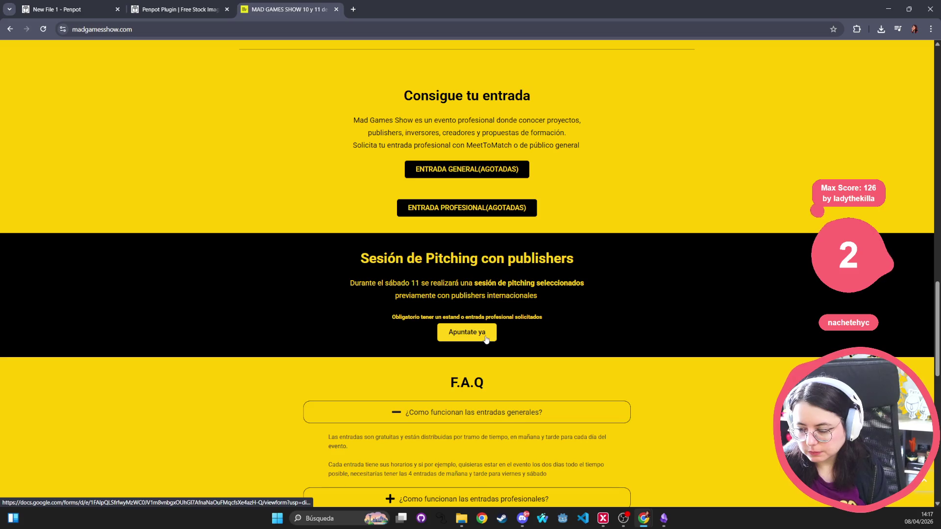
pyautogui.scroll(-6, 432, 380)
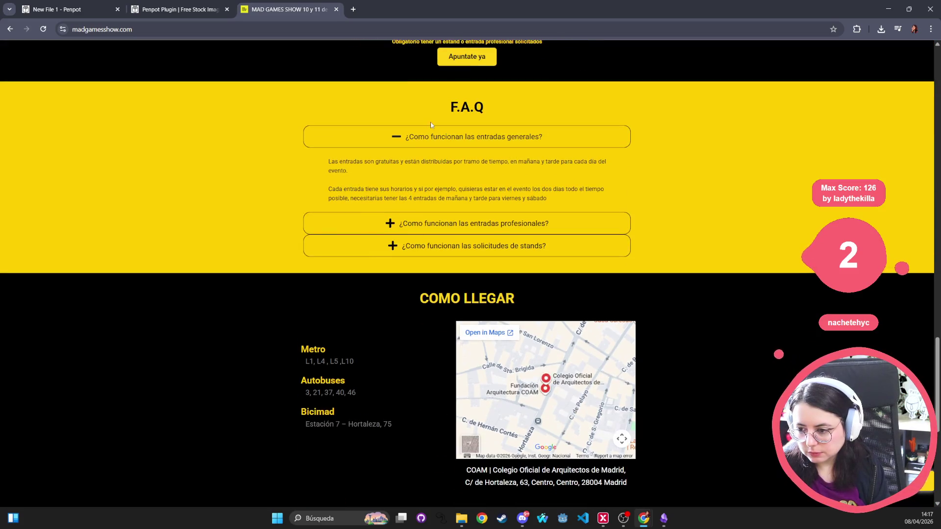
pyautogui.click(433, 138)
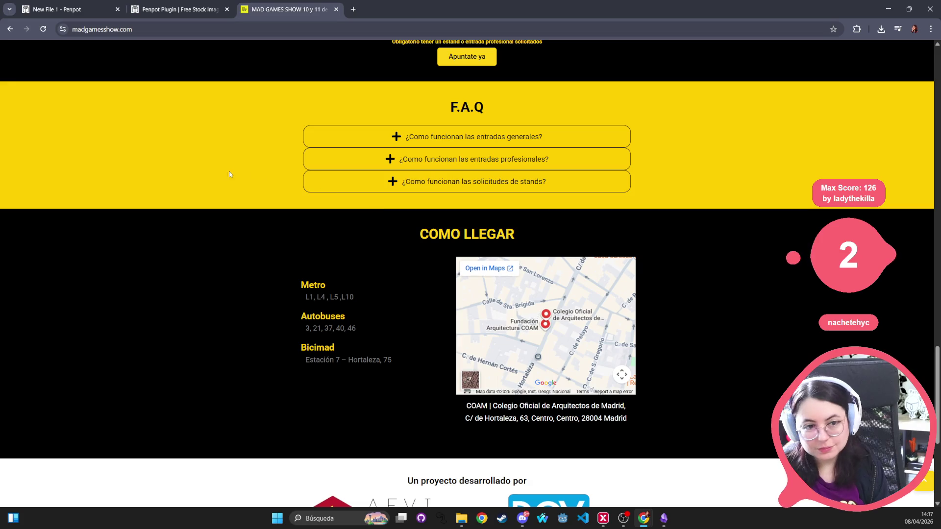
pyautogui.scroll(7, 226, 173)
pyautogui.scroll(20, 221, 175)
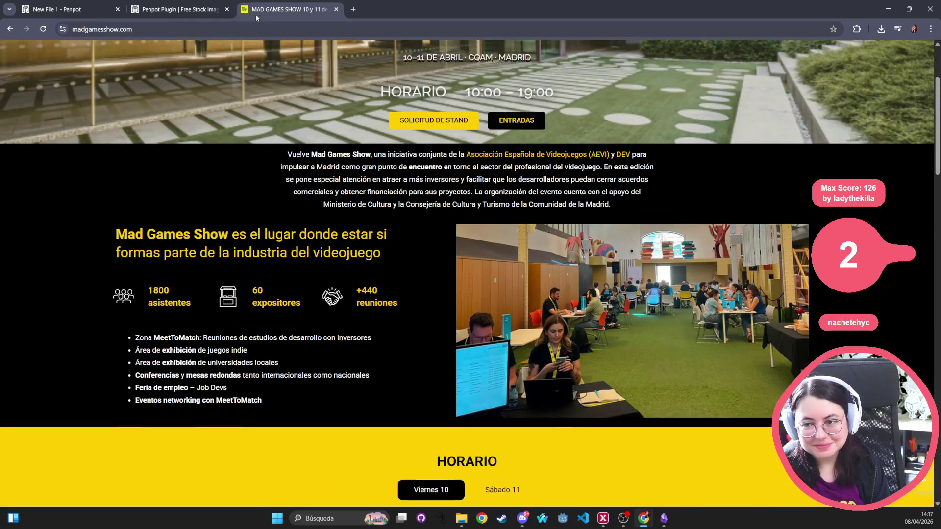
pyautogui.middleClick(256, 15)
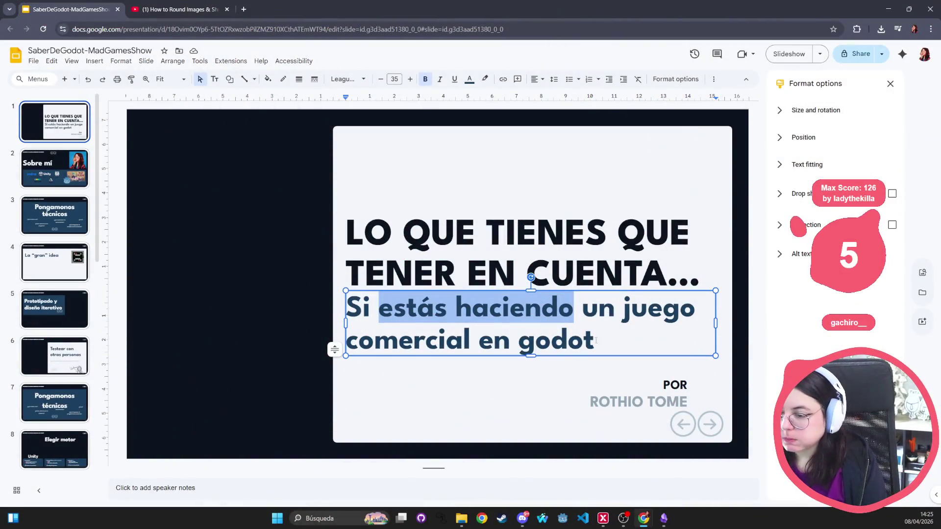
# - Start editing the 'LO QUE TIENES QUE TENER EN CUENTA…' title on slide 1
pyautogui.click(522, 234)
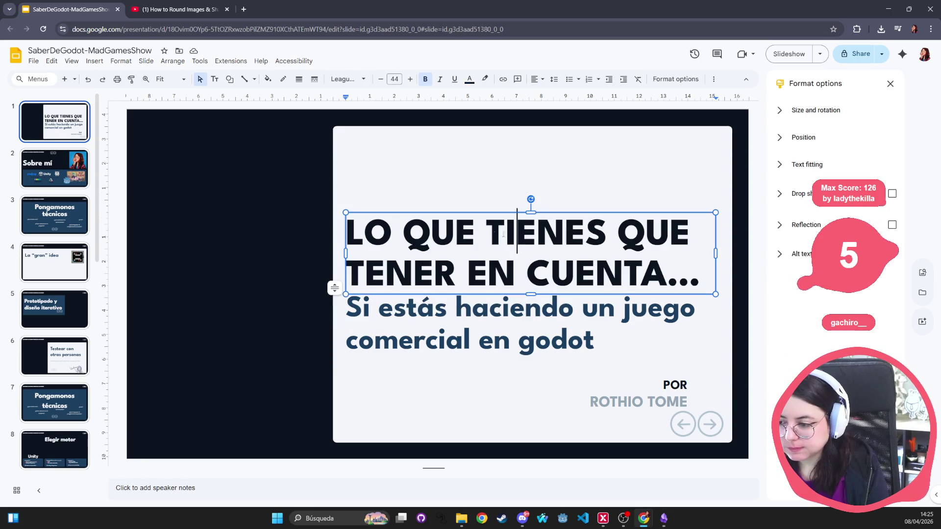
pyautogui.hotkey('ctrl', 'a')
pyautogui.click(506, 308)
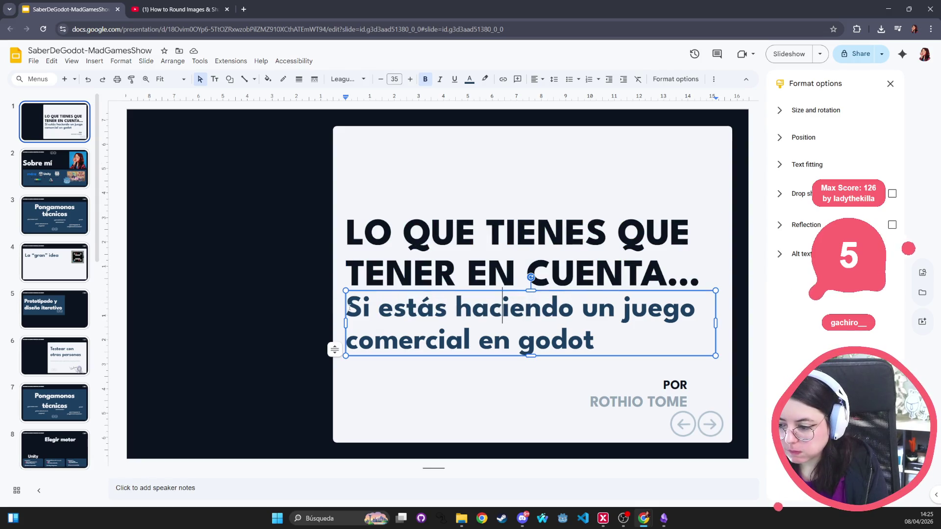
pyautogui.moveTo(378, 308); pyautogui.dragTo(568, 309)
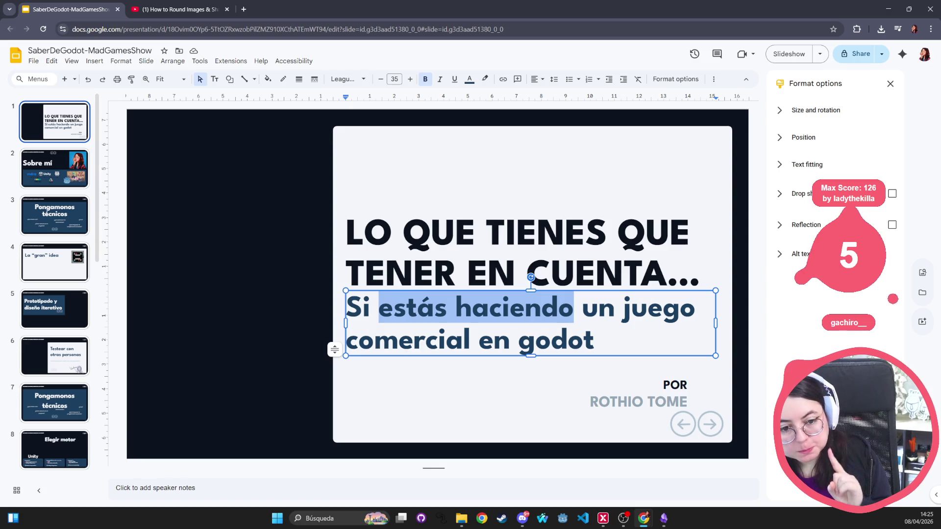
pyautogui.hotkey('alt', 'Tab')
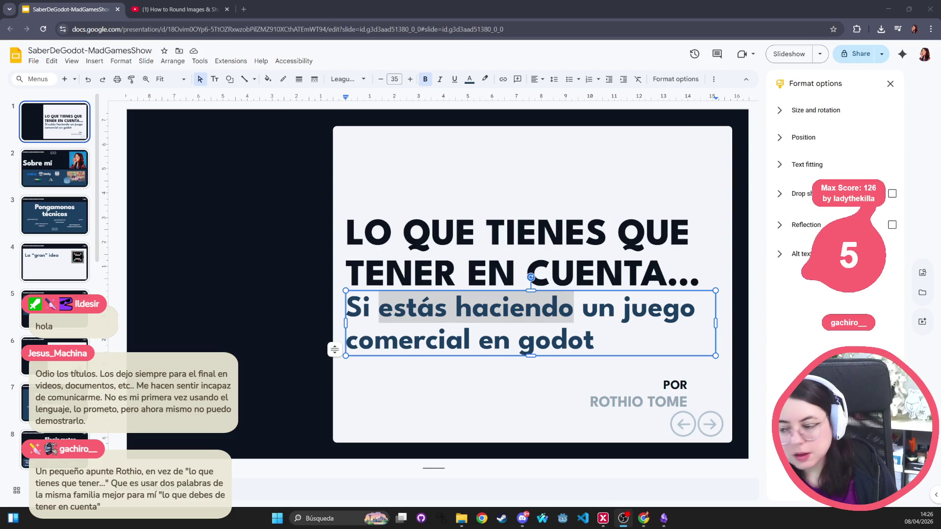
# - Replace 'TIENES' with 'DEBERÍAS' in the title and delete the extra 'QUE'
pyautogui.click(557, 224)
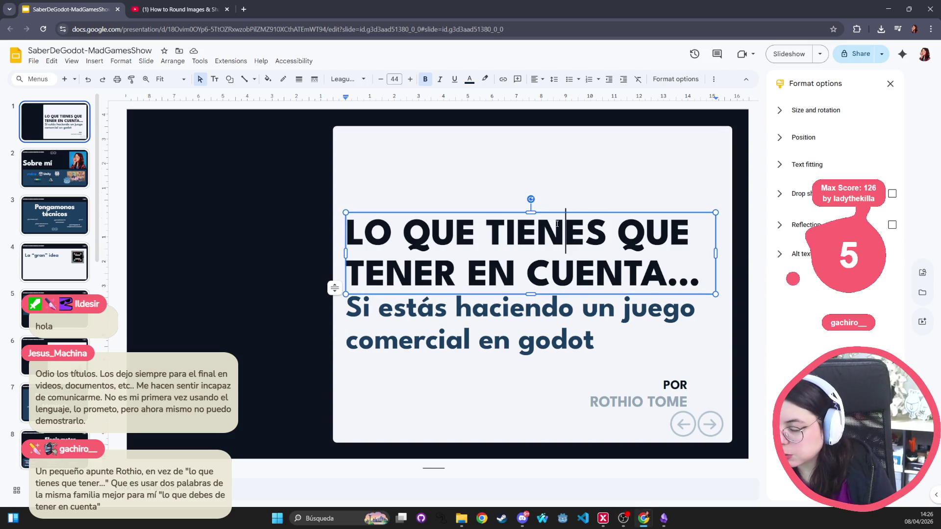
pyautogui.doubleClick(558, 224)
pyautogui.press('BackSpace')
pyautogui.write('de')
pyautogui.press('BackSpace')
pyautogui.press('BackSpace')
pyautogui.press('capslock')
pyautogui.write('DEBERÍAS')
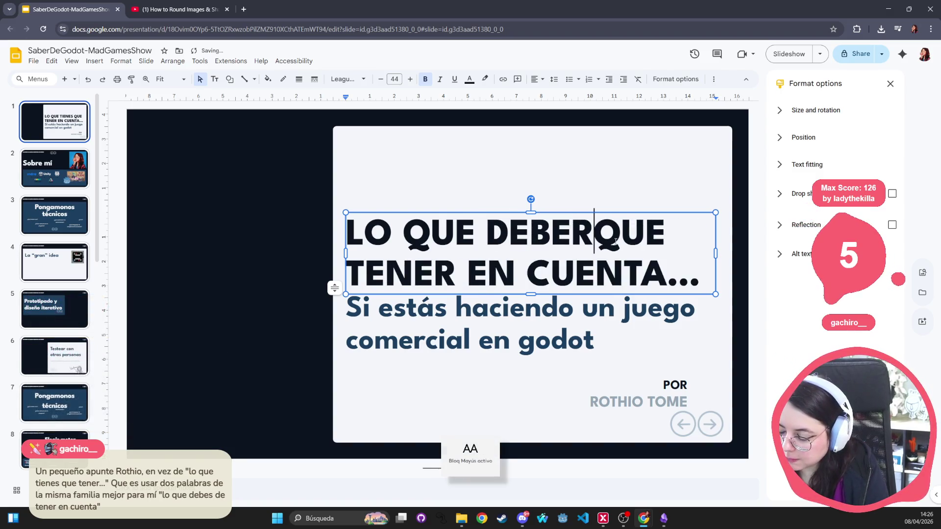
pyautogui.press('Right')
pyautogui.press('Right')
pyautogui.press('Right')
pyautogui.press('BackSpace')
pyautogui.press('BackSpace')
pyautogui.press('BackSpace')
pyautogui.press('BackSpace')
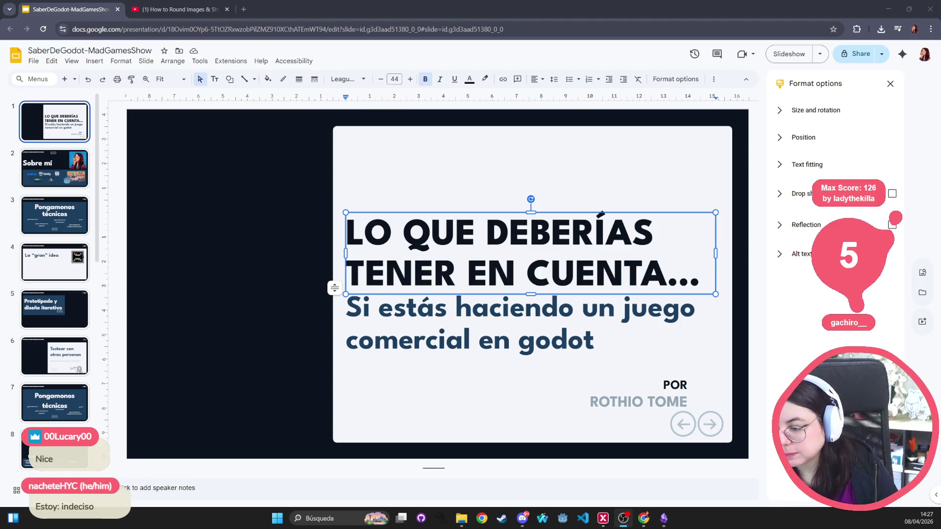
# - Replace 'estás haciendo' with 'planeas hacer' in the subtitle
pyautogui.click(550, 307)
pyautogui.moveTo(574, 307)
pyautogui.mouseDown()
pyautogui.moveTo(347, 309)
pyautogui.moveTo(380, 312)
pyautogui.mouseUp()
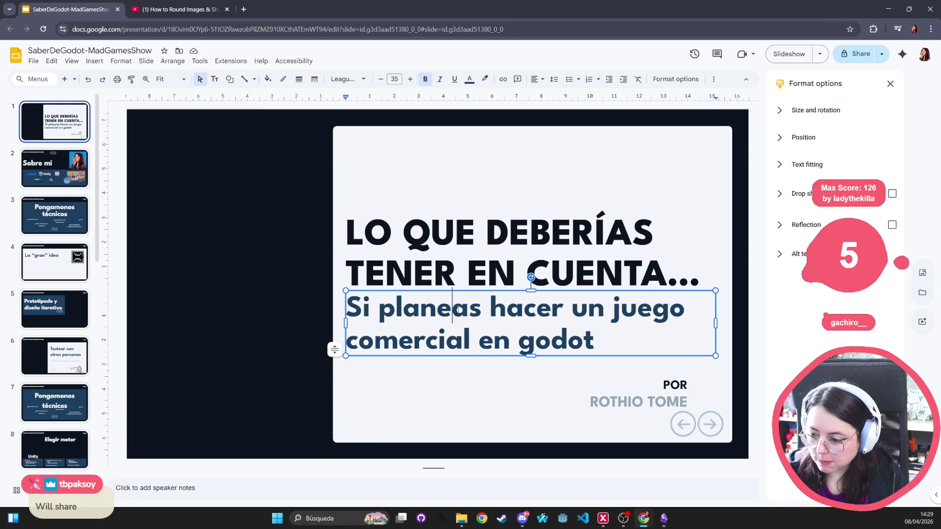
pyautogui.doubleClick(451, 308)
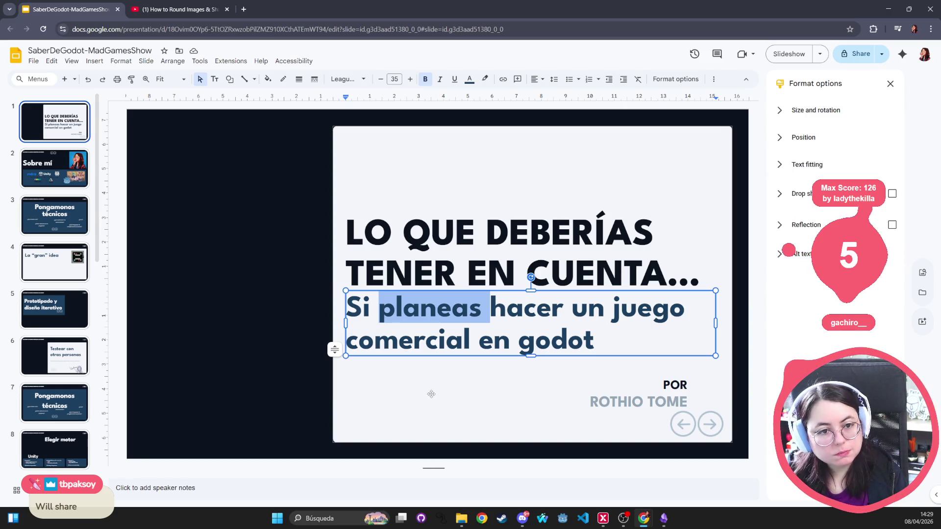
pyautogui.click(432, 394)
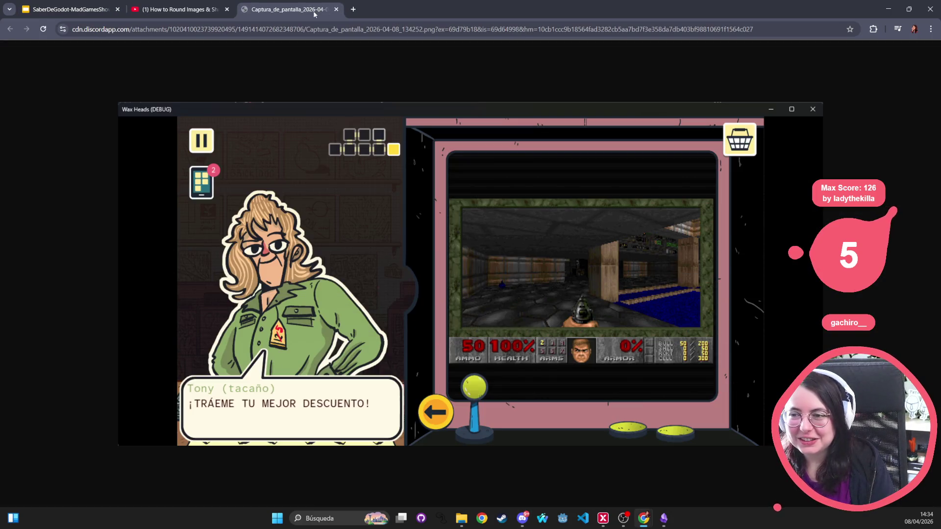
# - Detach the Captura screenshot tab into its own window, move it aside, then close it
pyautogui.moveTo(328, 23)
pyautogui.mouseDown()
pyautogui.moveTo(233, 81)
pyautogui.moveTo(221, 58)
pyautogui.mouseUp()
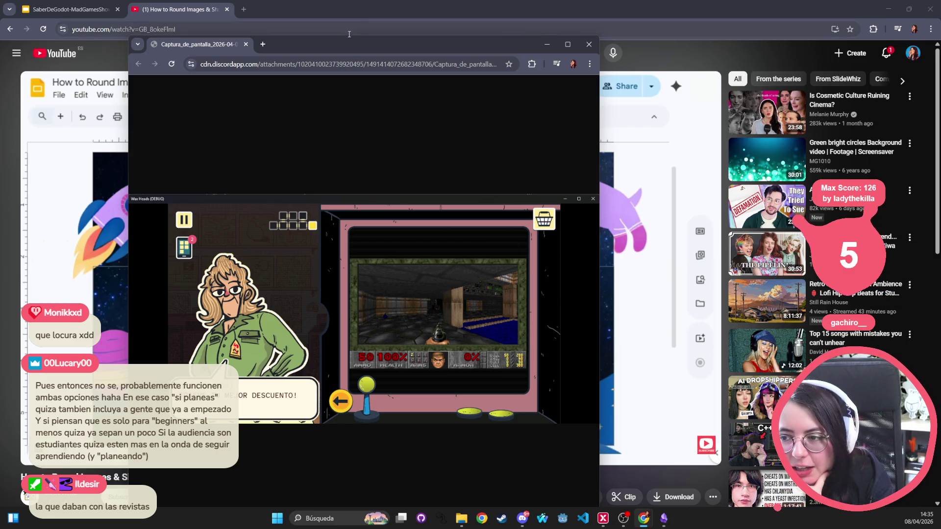
pyautogui.moveTo(347, 49)
pyautogui.mouseDown()
pyautogui.moveTo(348, 221)
pyautogui.moveTo(359, 279)
pyautogui.moveTo(354, 89)
pyautogui.moveTo(352, 113)
pyautogui.mouseUp()
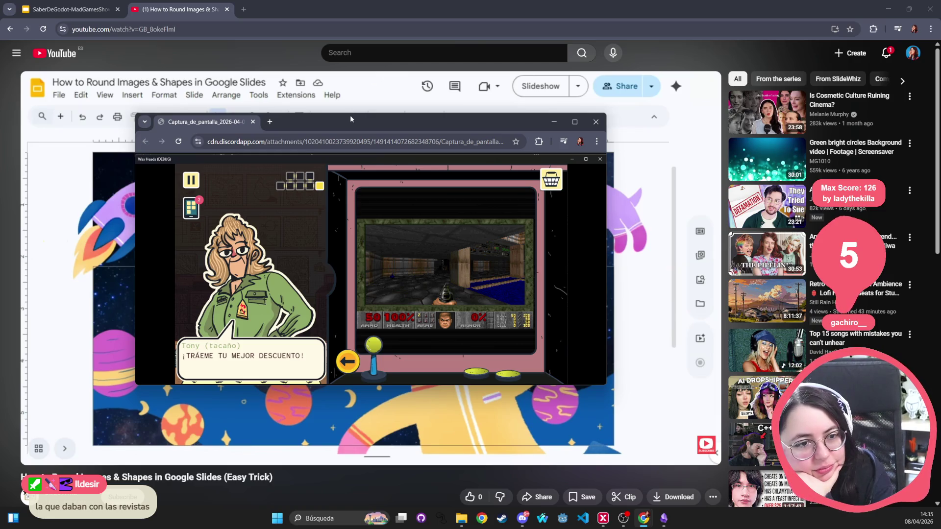
pyautogui.click(596, 122)
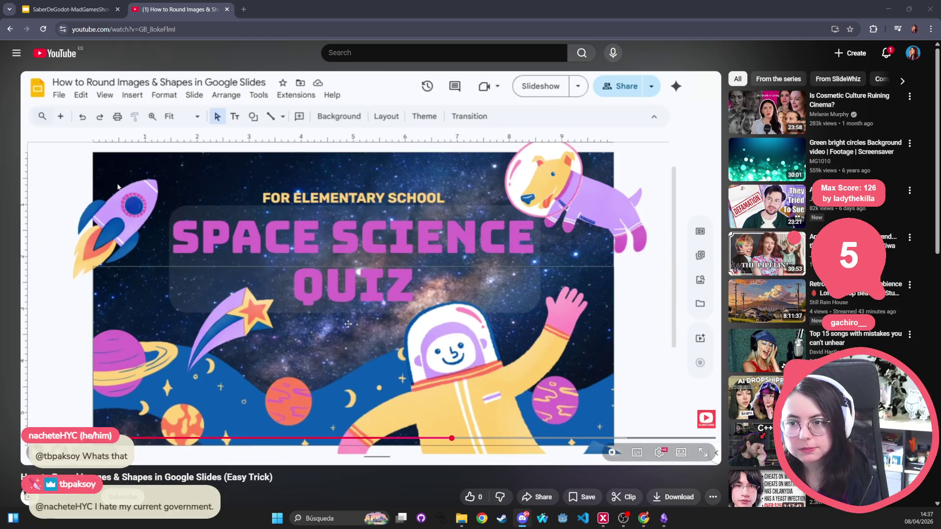
# - Close the YouTube rounding tutorial tab with Ctrl+W to get back to the slides
pyautogui.hotkey('ctrl', 'w')
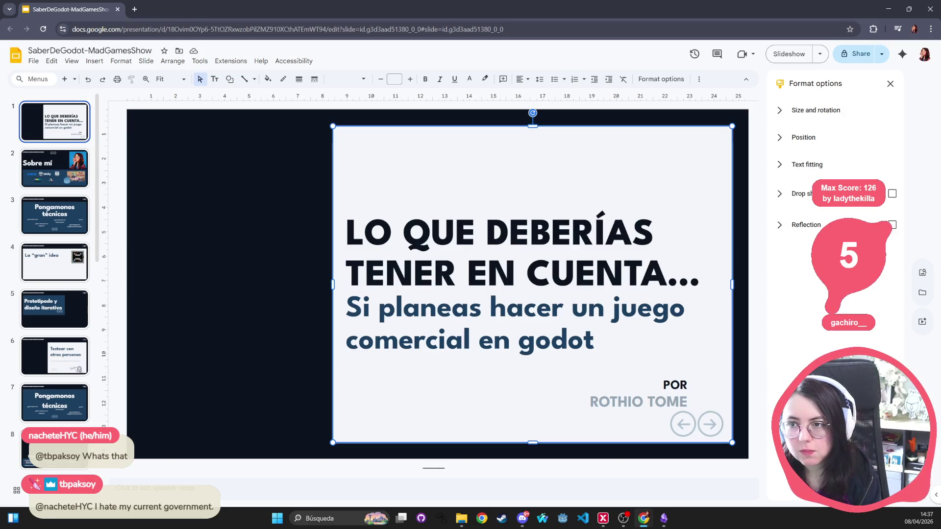
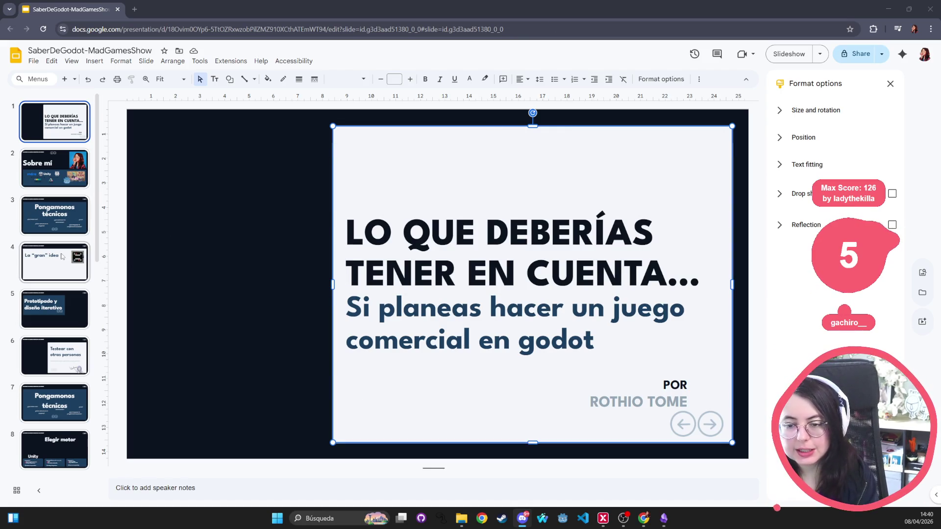
# - Open slide 4, La “gran” idea, then switch over to the Obsidian talk notes
pyautogui.click(62, 256)
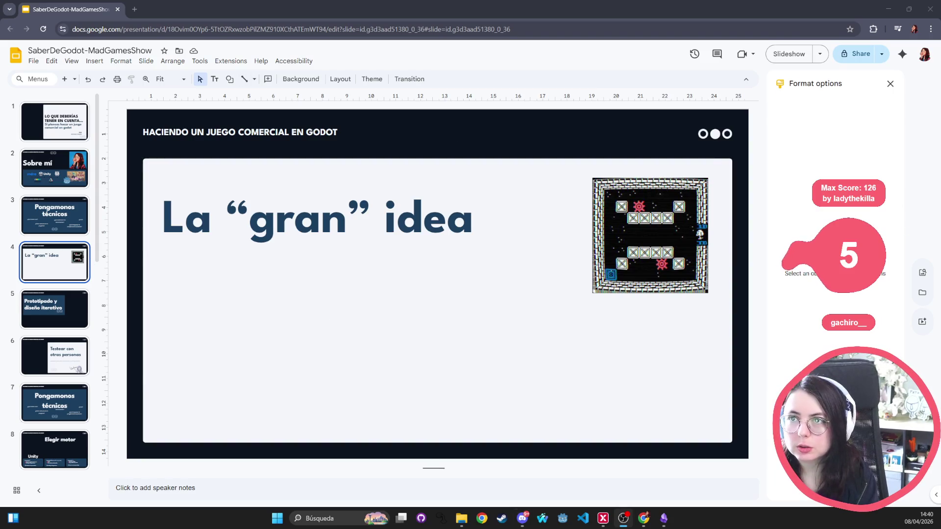
pyautogui.hotkey('alt', 'Tab')
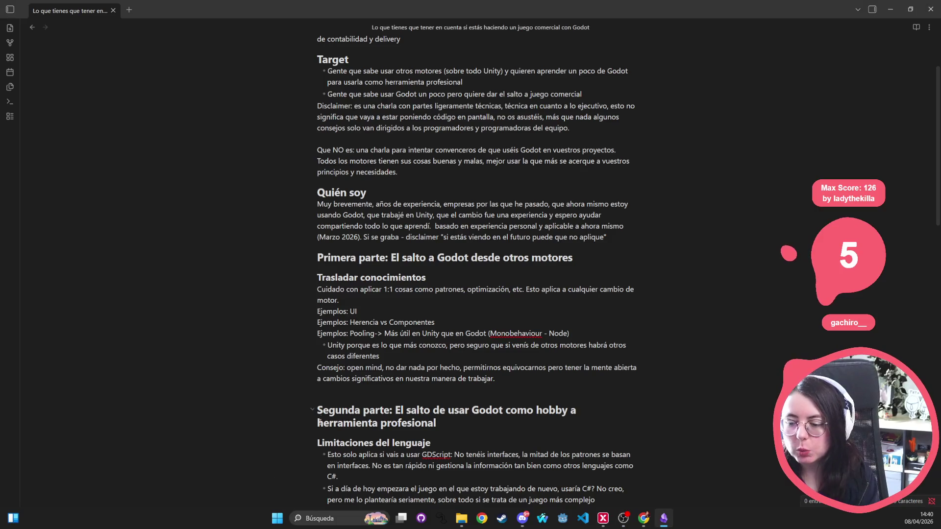
# - Skim the Obsidian outline's Primera parte section, then return to the slide deck
pyautogui.scroll(-10, 361, 250)
pyautogui.scroll(-4, 361, 250)
pyautogui.scroll(20, 392, 225)
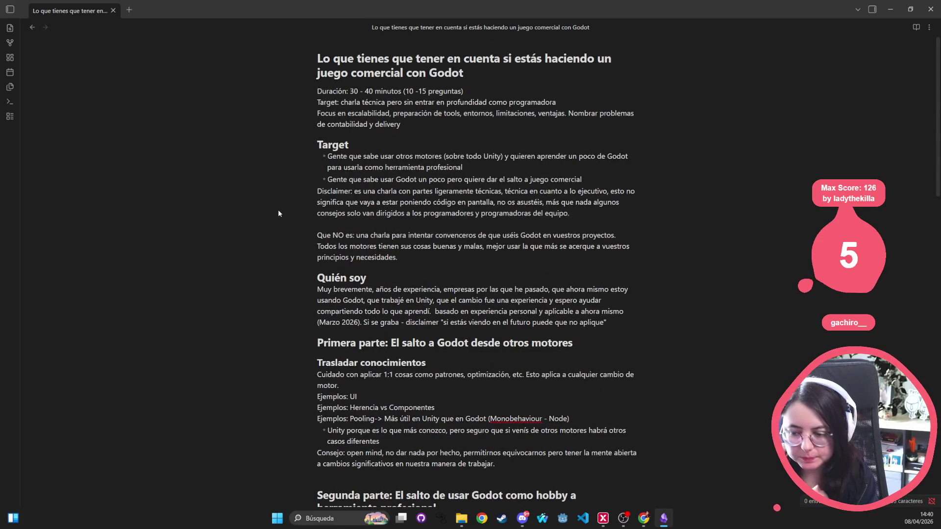
pyautogui.scroll(-3, 278, 210)
pyautogui.scroll(5, 279, 209)
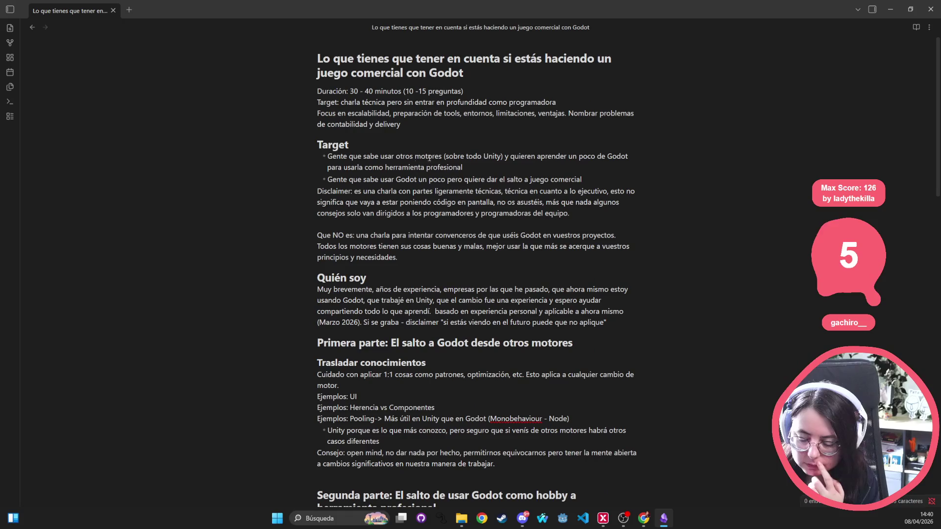
pyautogui.tripleClick(479, 342)
pyautogui.doubleClick(429, 343)
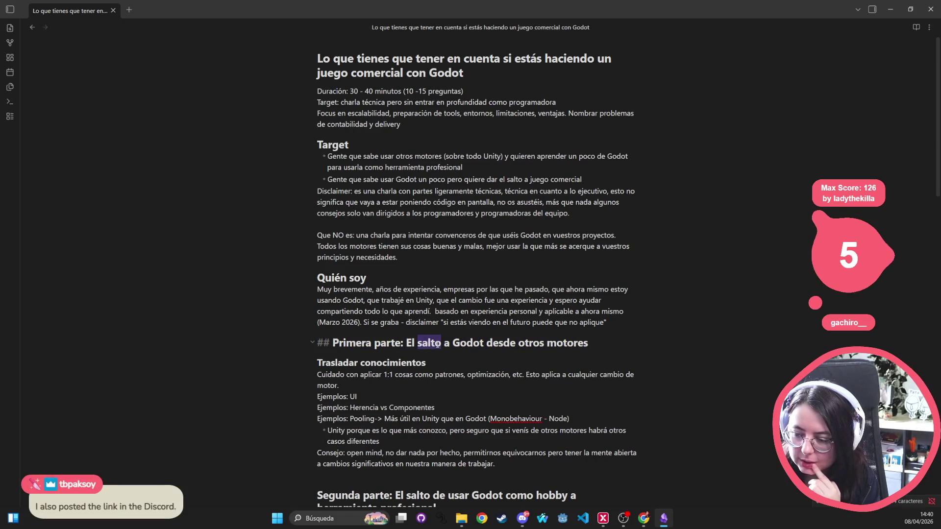
pyautogui.doubleClick(500, 343)
pyautogui.scroll(-1, 401, 291)
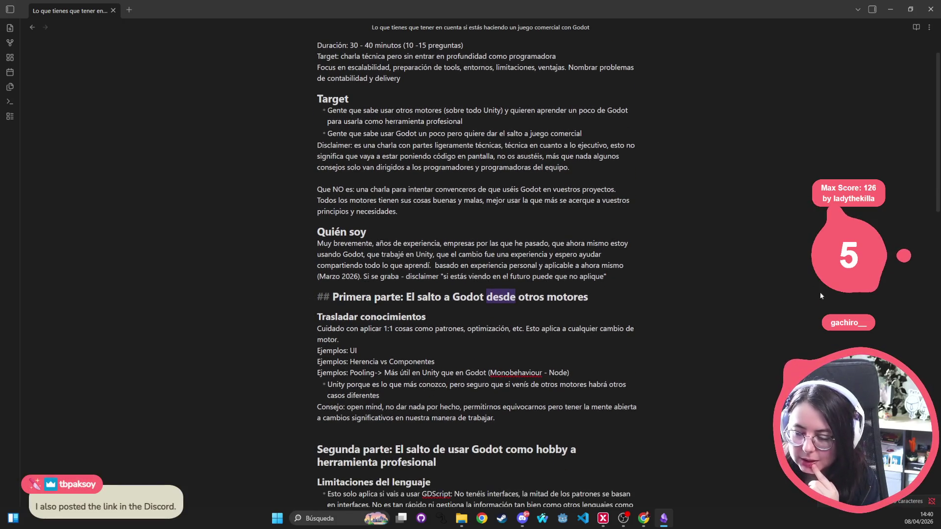
pyautogui.scroll(-2, 401, 291)
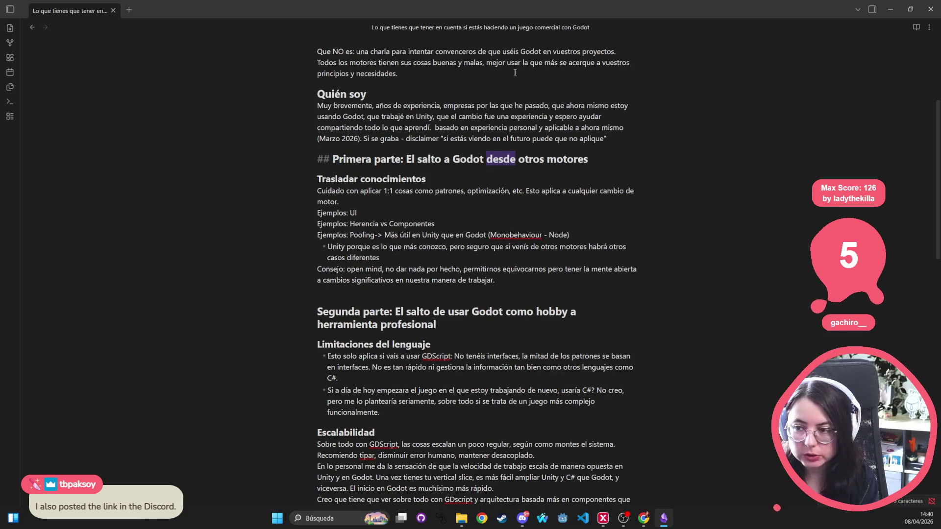
pyautogui.hotkey('alt', 'Tab')
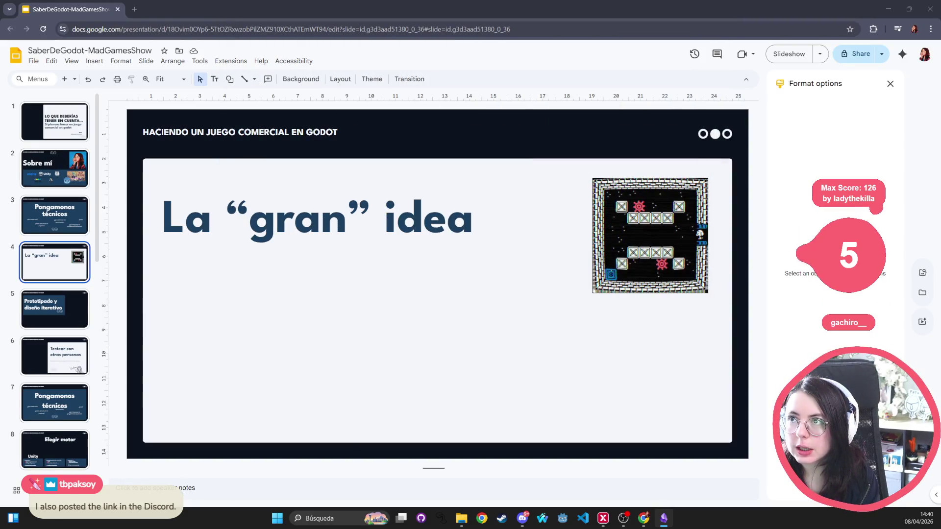
# - Replace slide 3's 'Pongamonos técnicos' title with 'De otros motores a Godot'
pyautogui.click(62, 218)
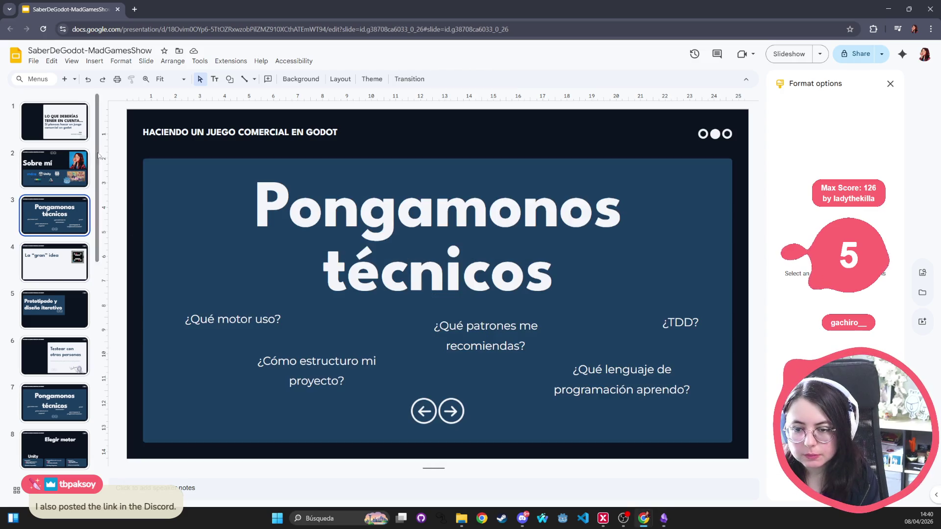
pyautogui.tripleClick(439, 240)
pyautogui.write('El')
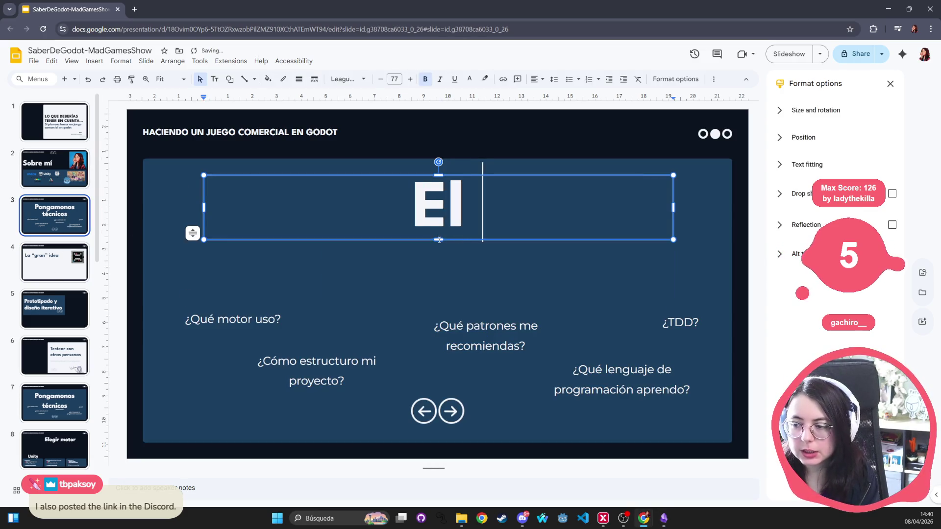
pyautogui.press('BackSpace')
pyautogui.press('BackSpace')
pyautogui.write('De')
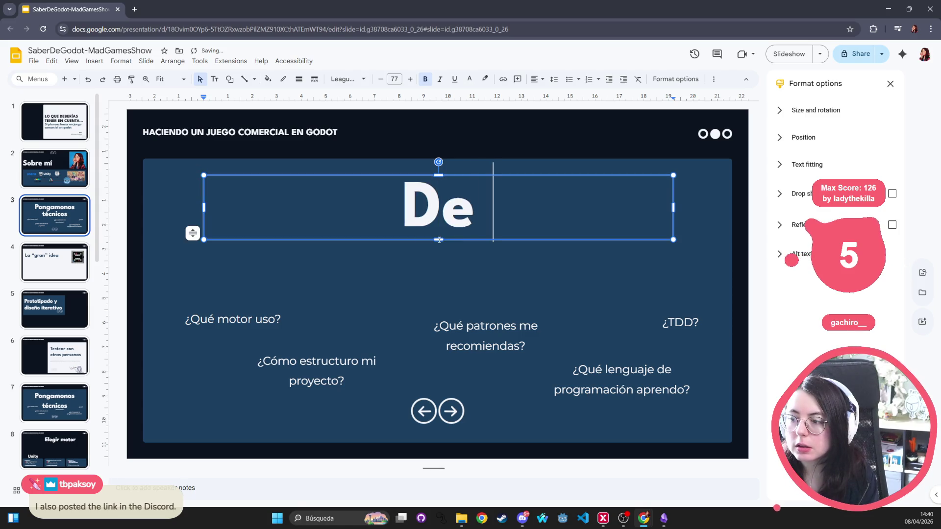
pyautogui.write(' otros m')
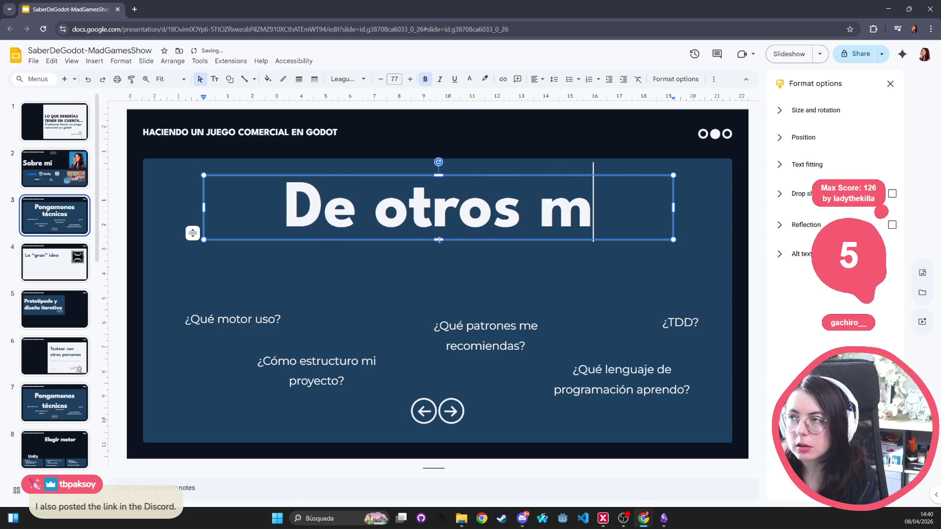
pyautogui.write('otores a go')
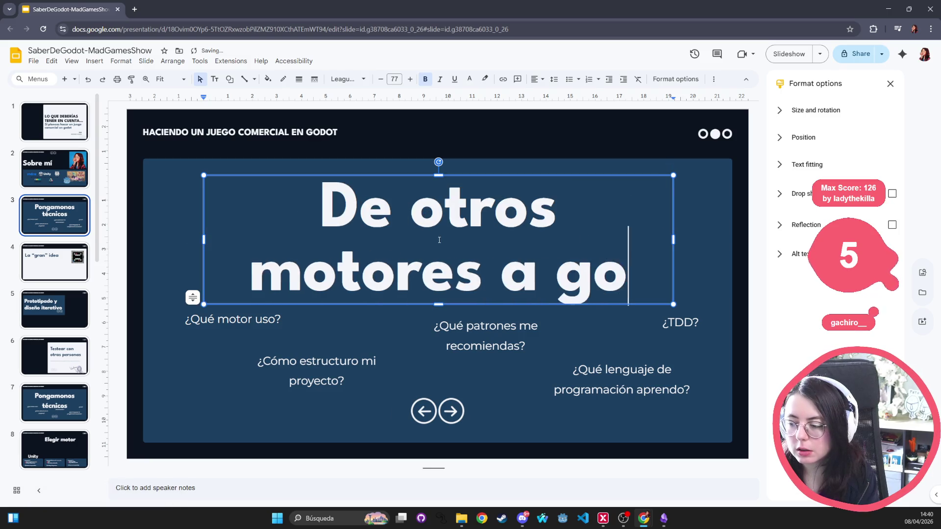
pyautogui.write('dot')
pyautogui.press('BackSpace')
pyautogui.press('BackSpace')
pyautogui.press('BackSpace')
pyautogui.write('Godot')
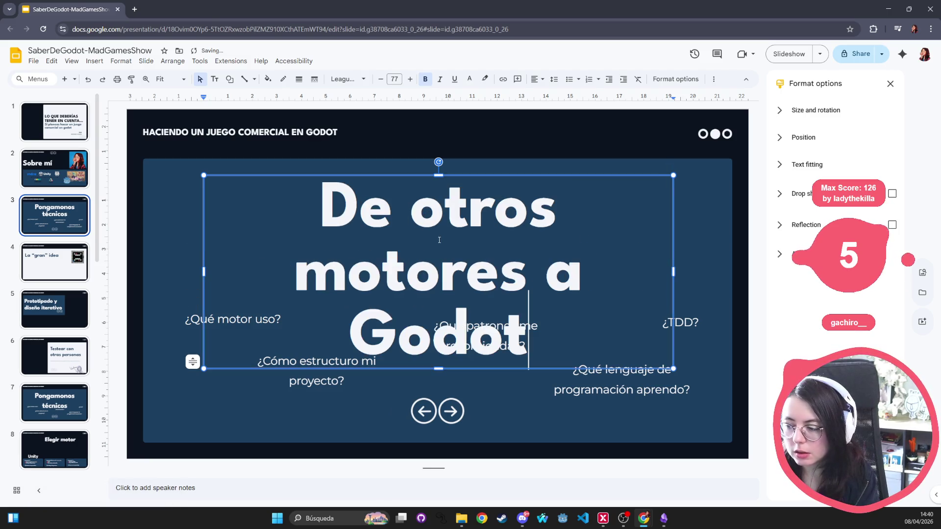
pyautogui.click(189, 320)
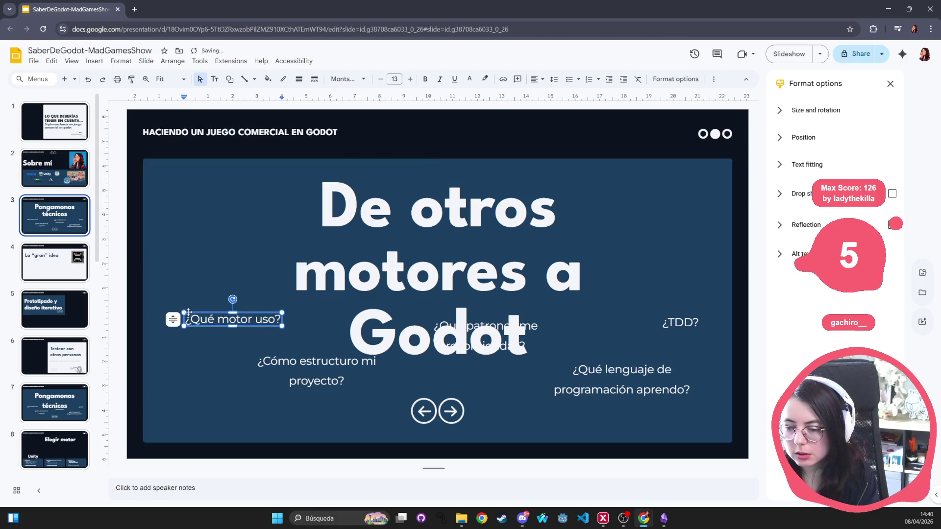
# - Undo the capitalisation change and finish the title as 'De otros motores a godot'
pyautogui.hotkey('ctrl', 'z')
pyautogui.scroll(-5, 68, 352)
pyautogui.scroll(-5, 67, 352)
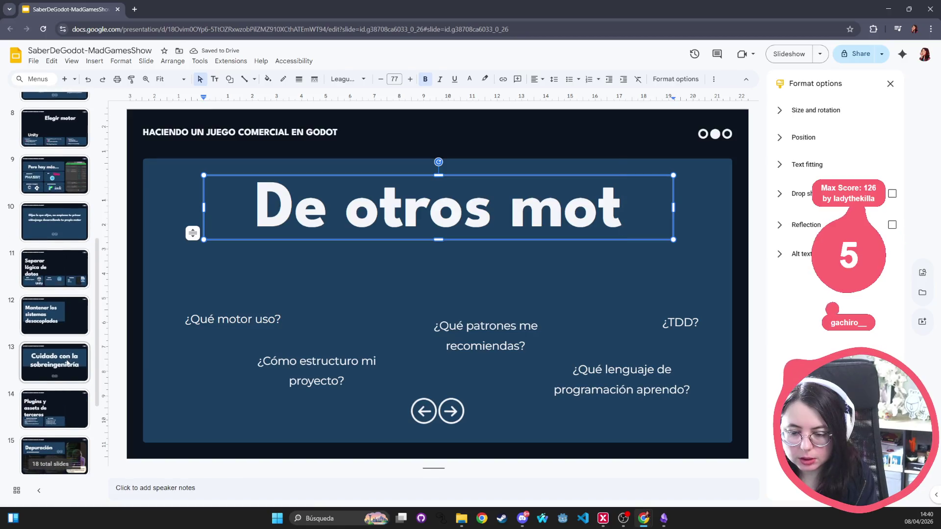
pyautogui.scroll(10, 53, 329)
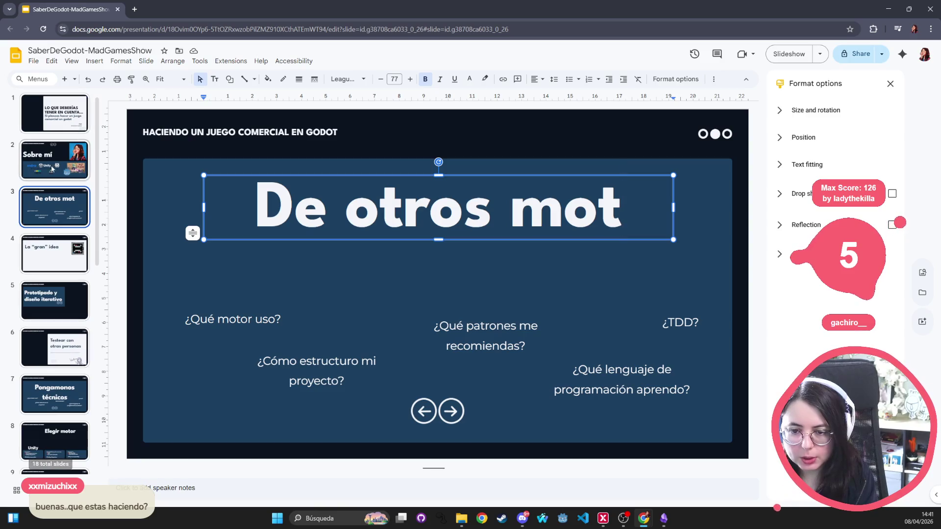
pyautogui.doubleClick(564, 201)
pyautogui.press('Right')
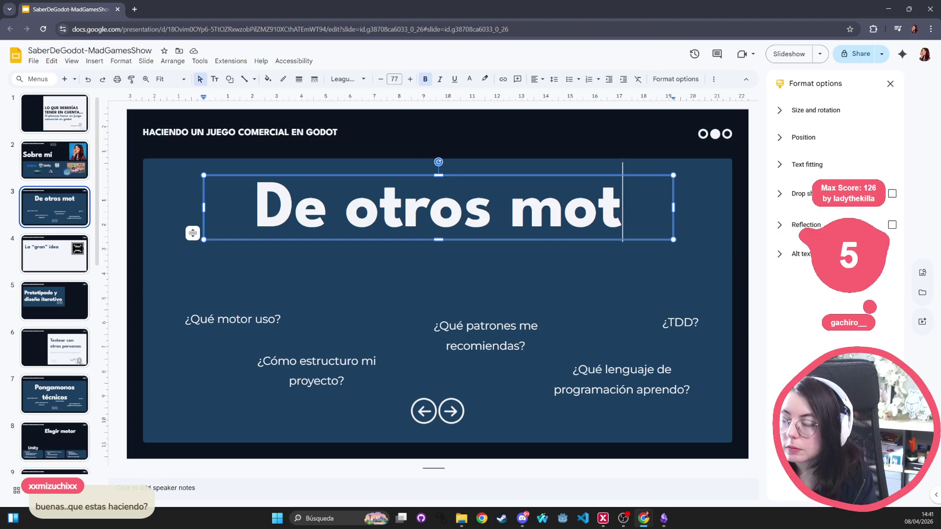
pyautogui.write('ores')
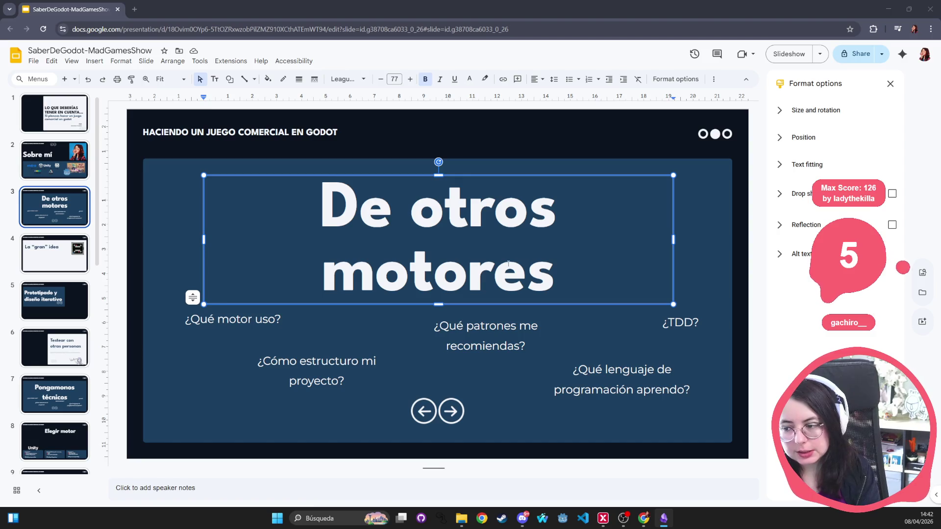
pyautogui.click(577, 291)
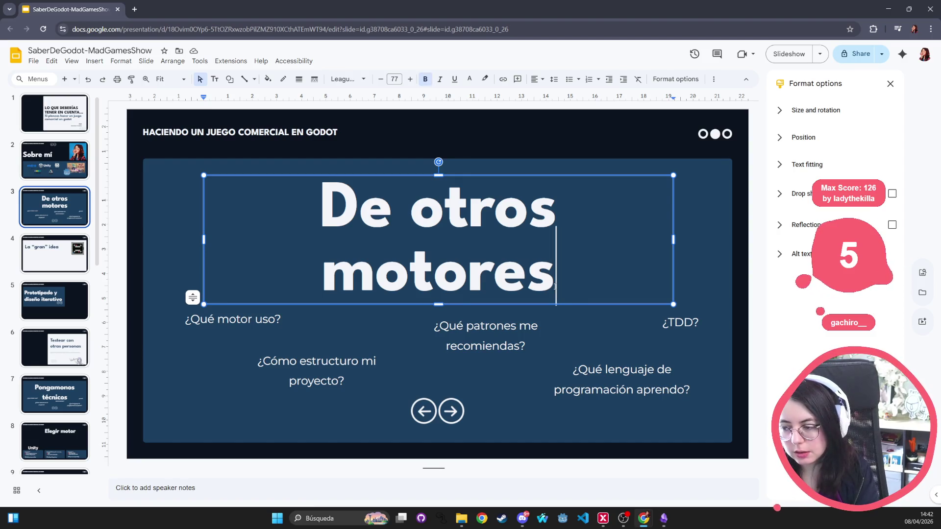
pyautogui.write(' a godot')
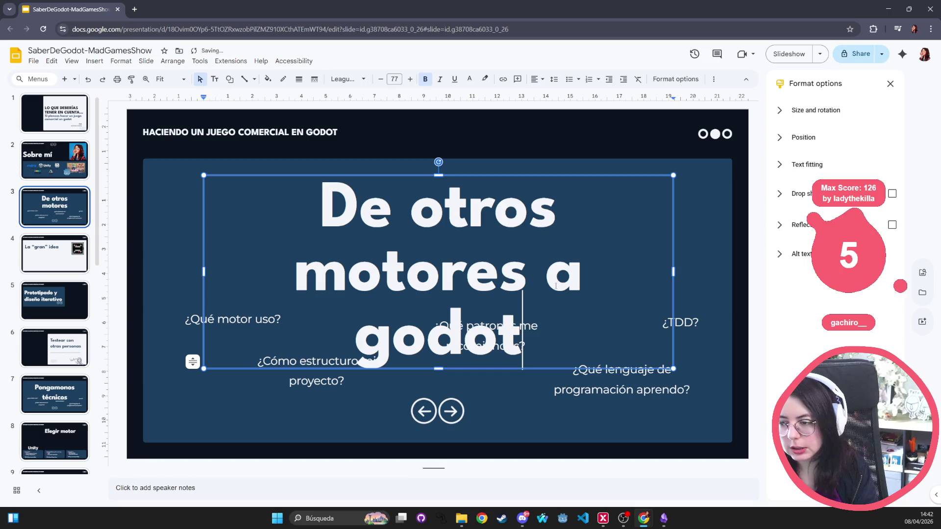
pyautogui.click(56, 213)
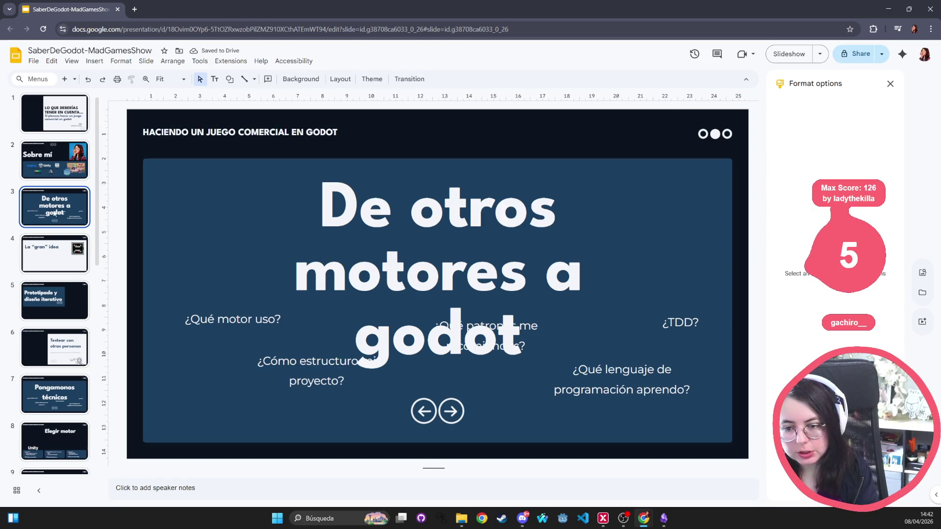
# - Duplicate slide 3 and retitle the copy 'De godot como hobby a godot comercial'
pyautogui.hotkey('ctrl', 'd')
pyautogui.tripleClick(347, 221)
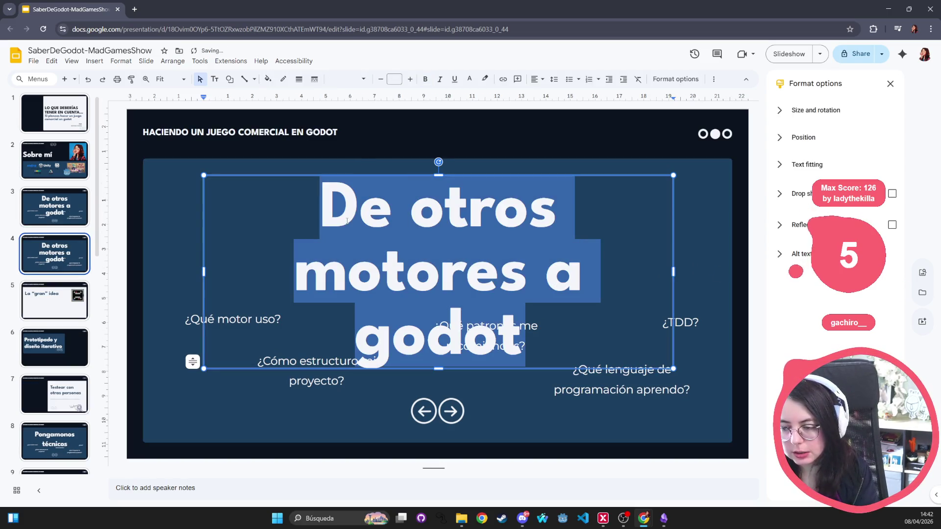
pyautogui.write('De got')
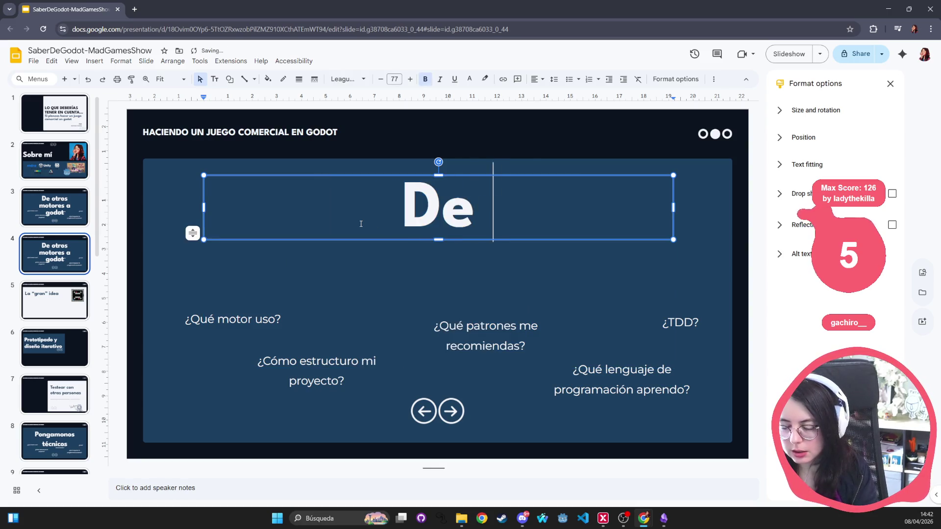
pyautogui.press('BackSpace')
pyautogui.write('dot como h')
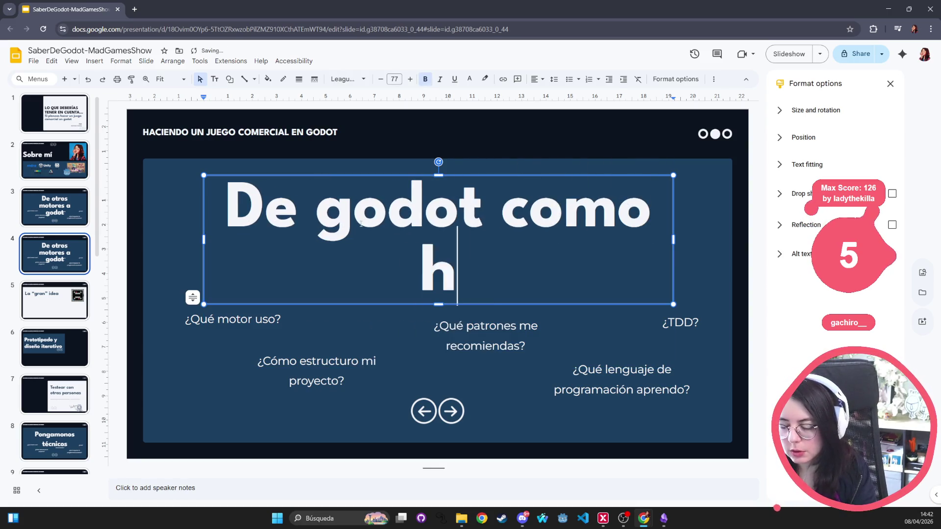
pyautogui.write('obby a godot')
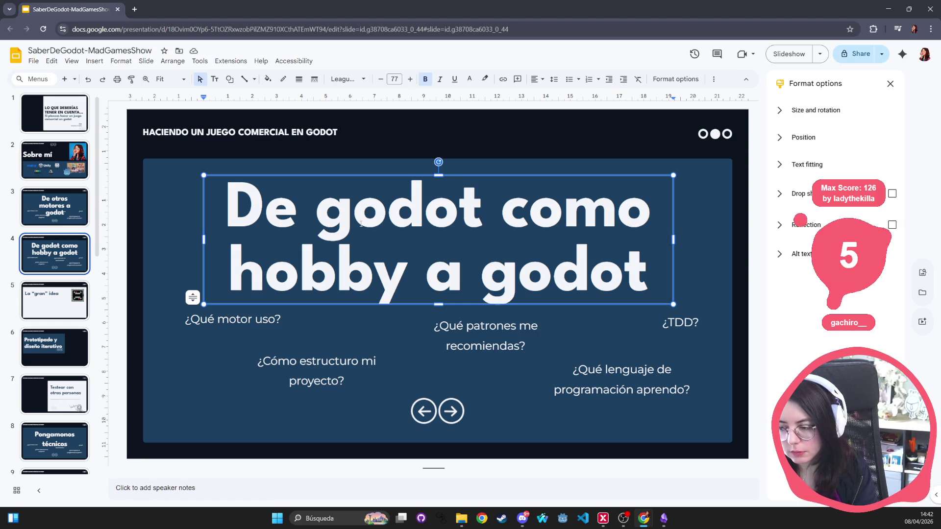
pyautogui.write('comercial')
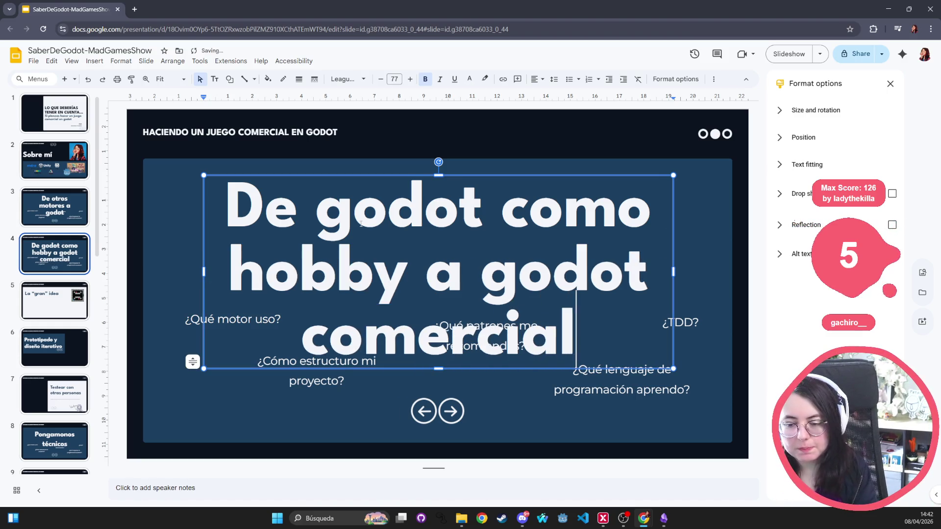
# - Compare slides 3 and 4, then append an asterisk to slide 4's title
pyautogui.click(69, 230)
pyautogui.click(62, 251)
pyautogui.press('Up')
pyautogui.press('Down')
pyautogui.click(663, 329)
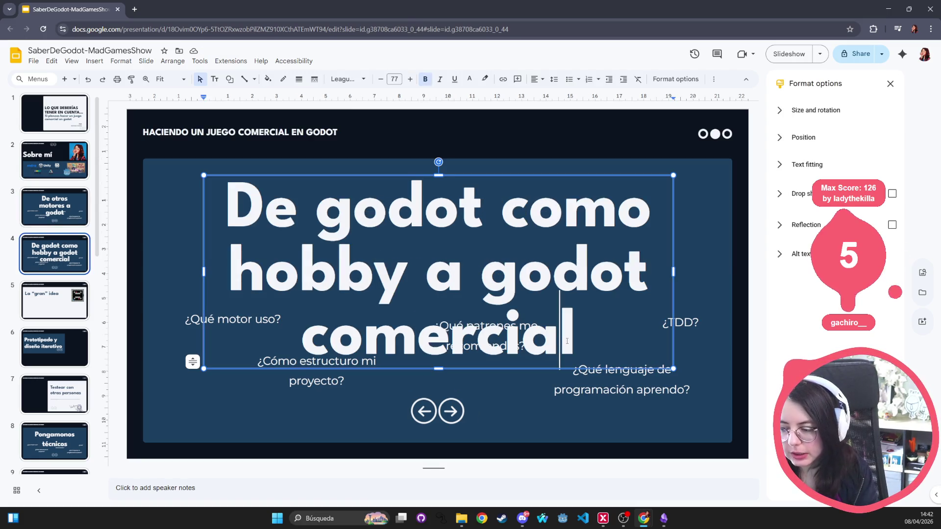
pyautogui.write('*')
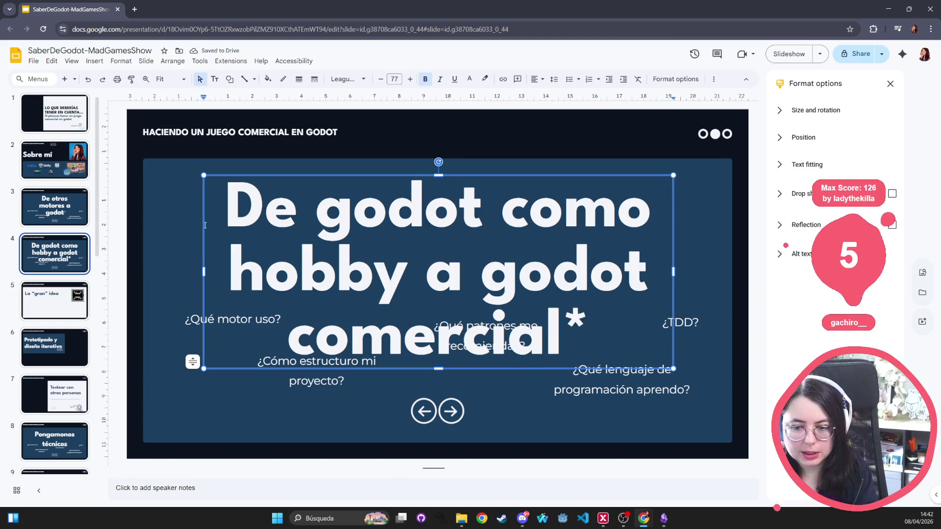
pyautogui.click(80, 209)
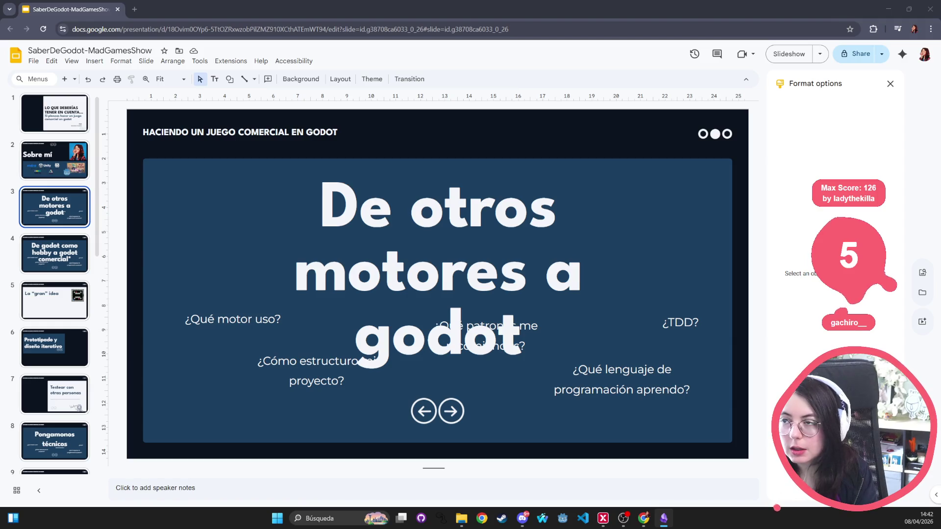
# - Retitle slide 5 'Cuidado al aplicar 1:1 conocimientos de otros motores'
pyautogui.click(54, 299)
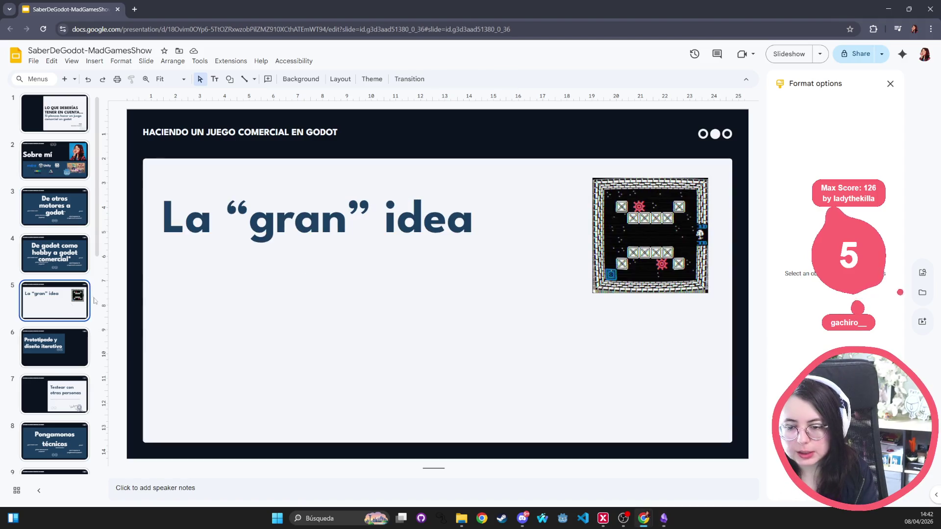
pyautogui.tripleClick(314, 206)
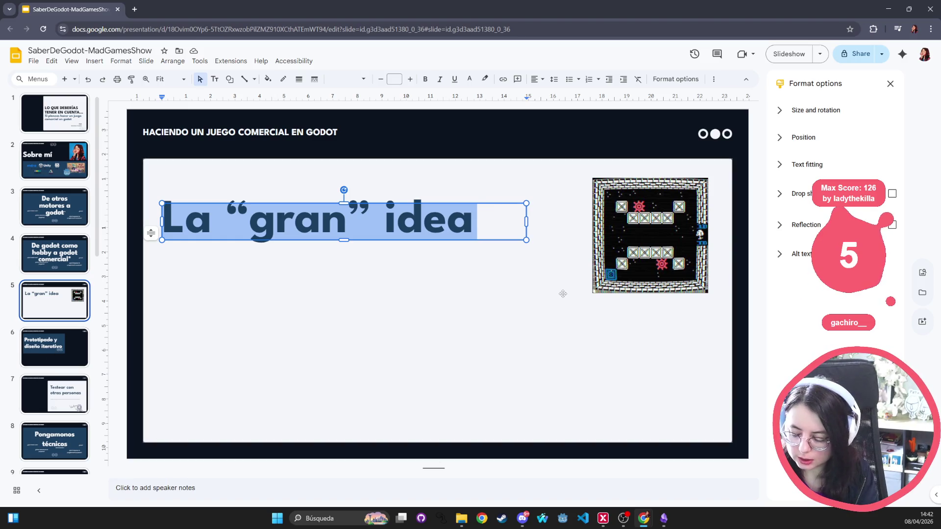
pyautogui.write('Cuidado al aplicar 1:1')
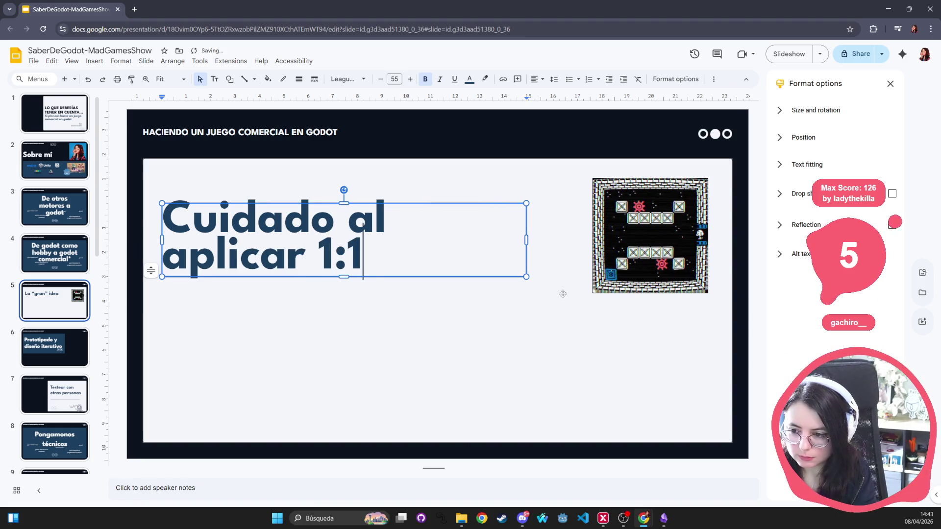
pyautogui.write(' conocimientos ')
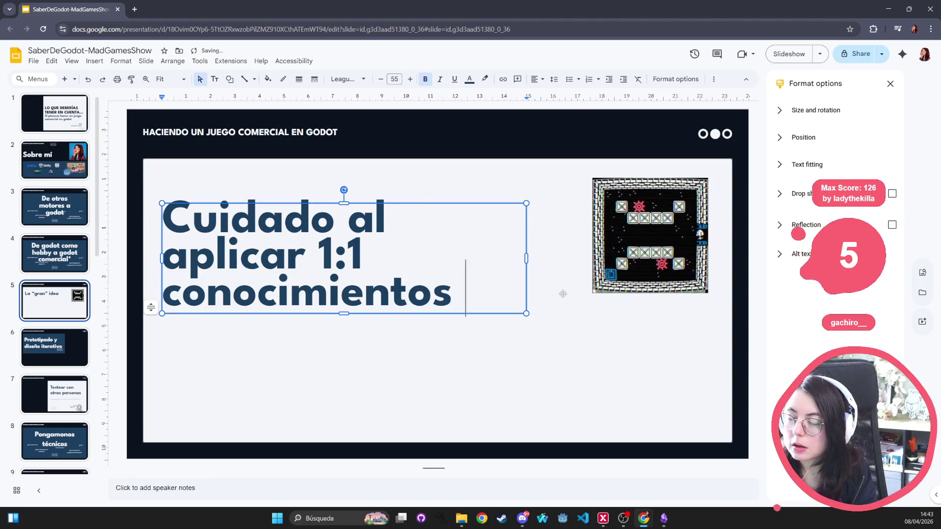
pyautogui.write('de otros motores')
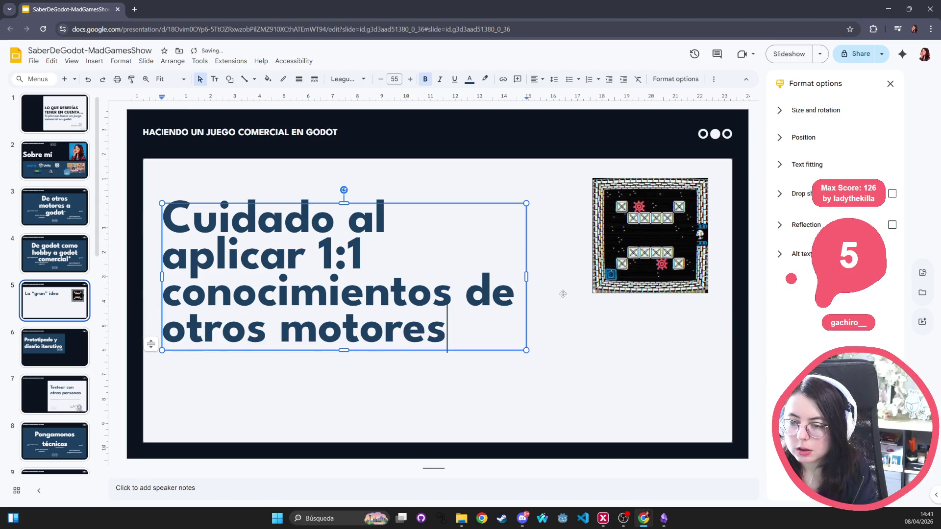
pyautogui.click(571, 267)
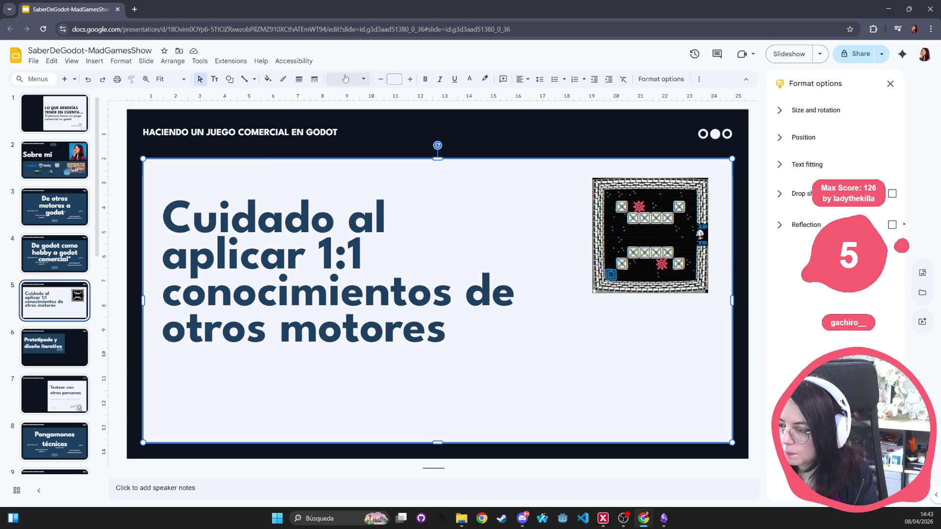
# - Search web images for 'exclamation mark' and insert a purple exclamation image from Google results
pyautogui.click(92, 63)
pyautogui.moveTo(157, 77)
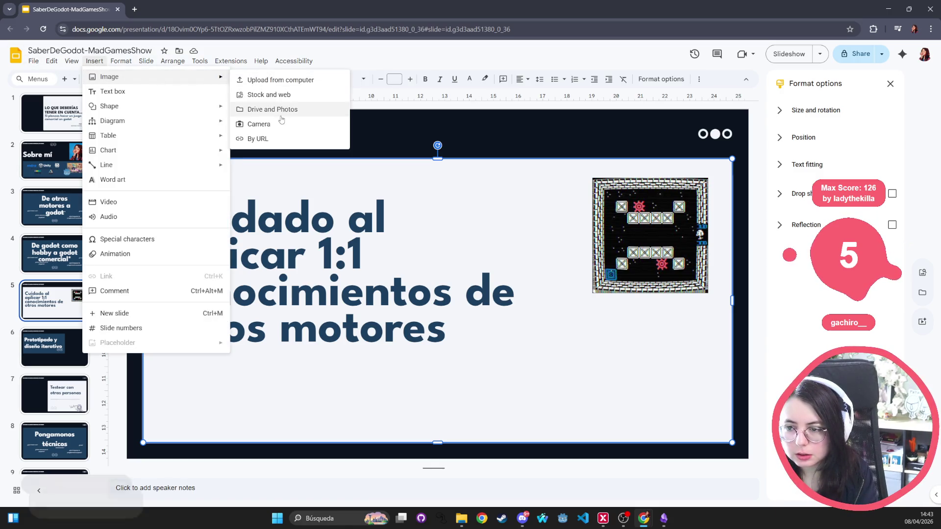
pyautogui.click(274, 95)
pyautogui.click(791, 111)
pyautogui.write('exclamation mark')
pyautogui.press('Return')
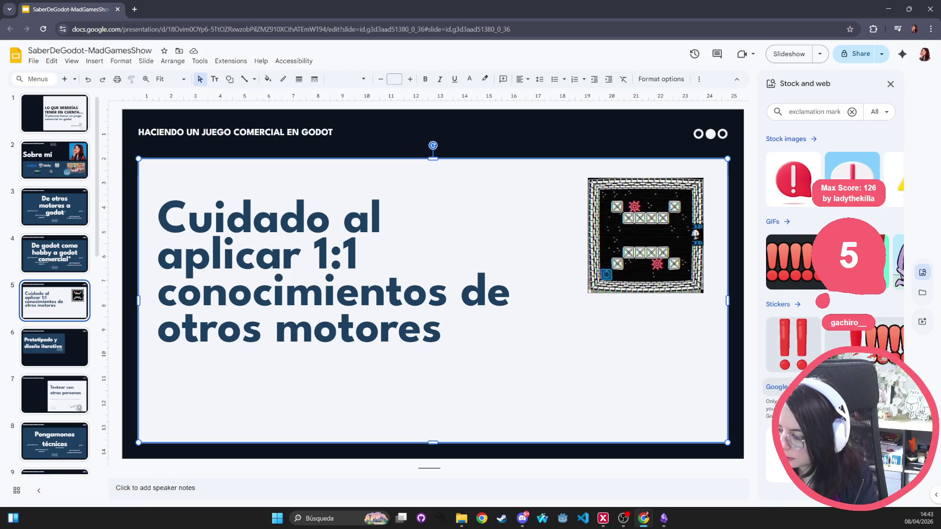
pyautogui.click(776, 387)
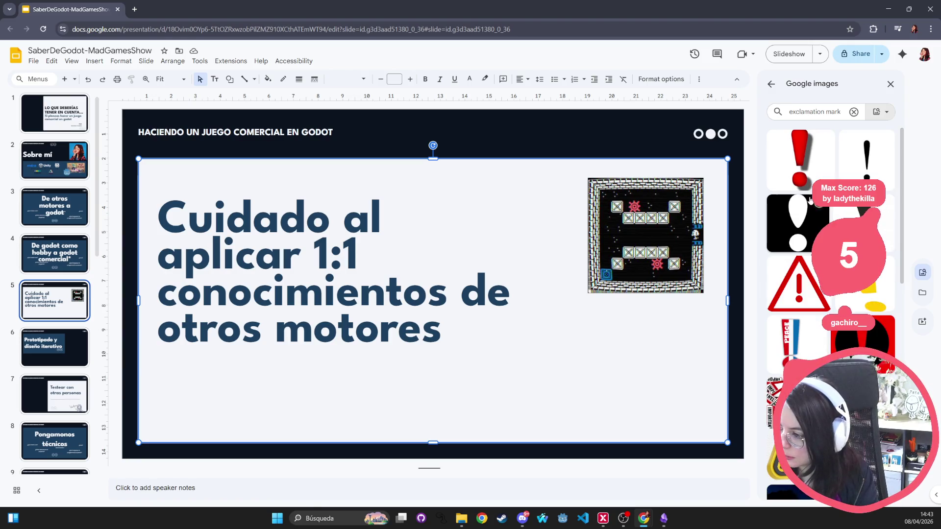
pyautogui.scroll(-10, 830, 313)
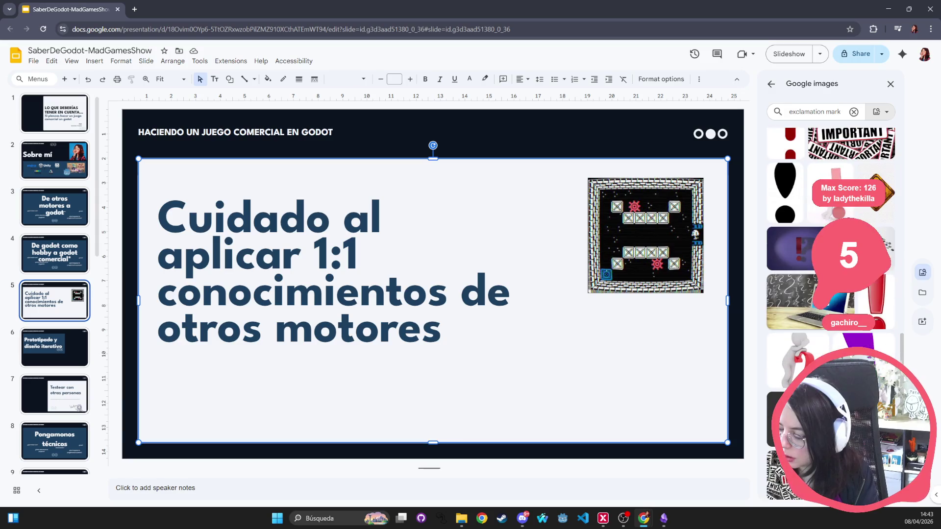
pyautogui.scroll(-2, 845, 310)
pyautogui.click(865, 269)
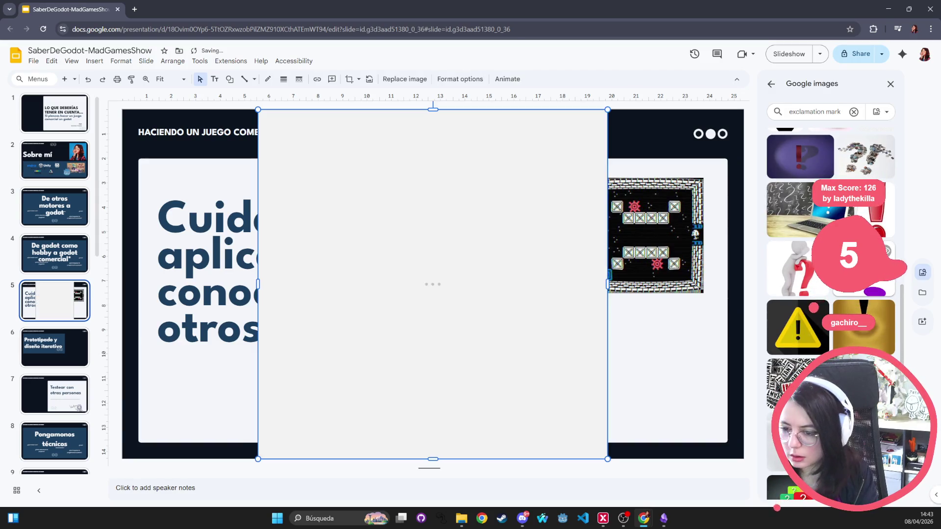
# - Shrink the exclamation image, move it to the title's top-left, and recolour it slate blue (Light 3)
pyautogui.moveTo(608, 110); pyautogui.dragTo(378, 338)
pyautogui.moveTo(319, 397); pyautogui.dragTo(182, 220)
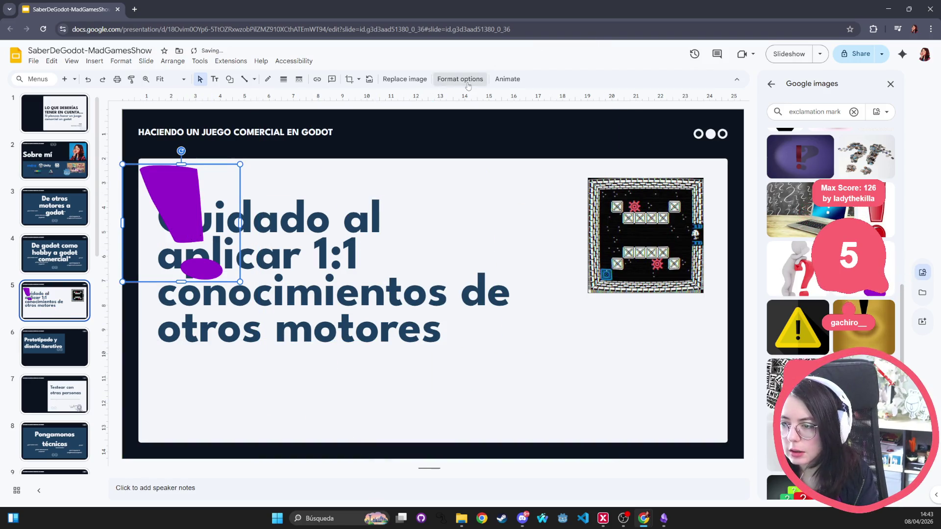
pyautogui.click(460, 79)
pyautogui.click(832, 171)
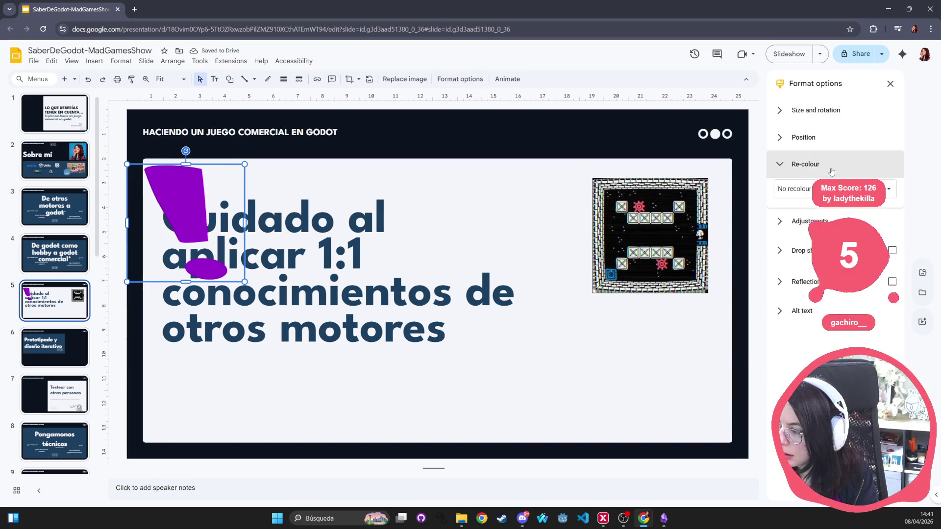
pyautogui.click(809, 191)
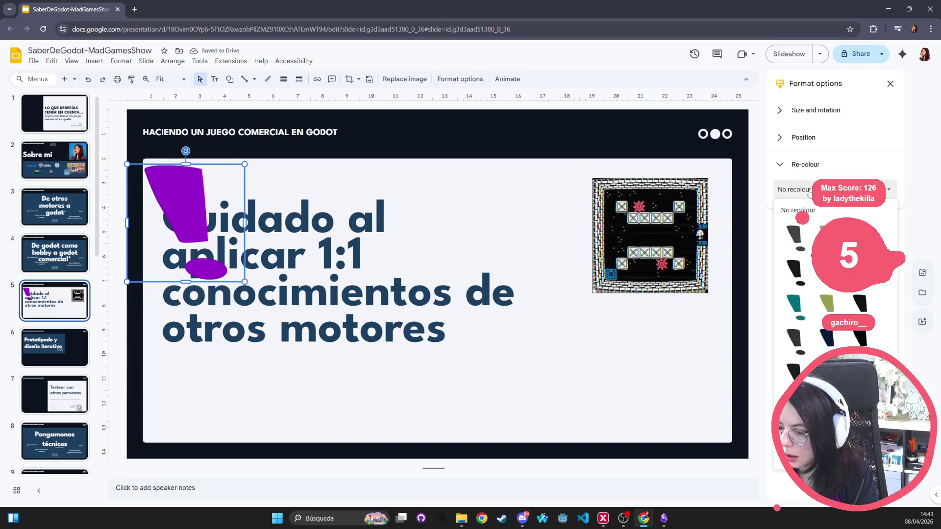
pyautogui.click(829, 373)
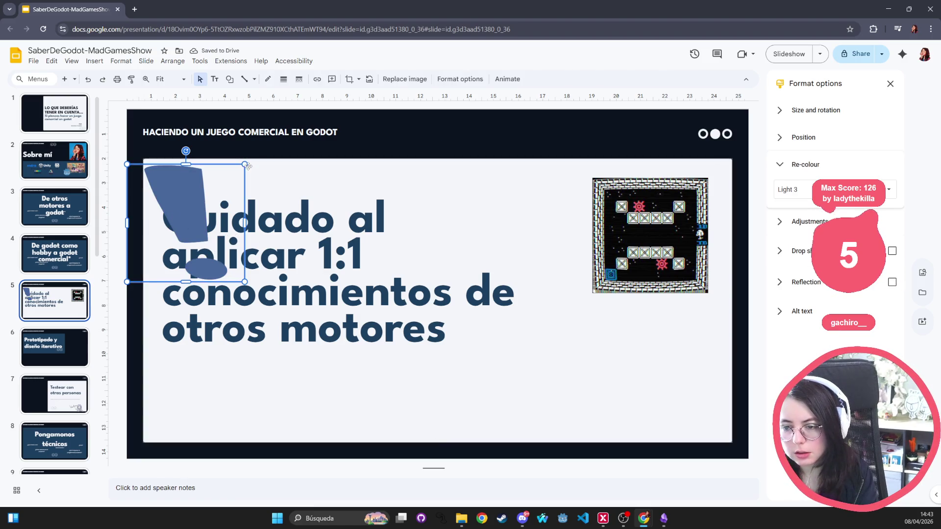
# - Shrink the exclamation further, set it beside the title, and try indenting the title
pyautogui.moveTo(245, 164)
pyautogui.mouseDown()
pyautogui.moveTo(177, 214)
pyautogui.moveTo(187, 222)
pyautogui.mouseUp()
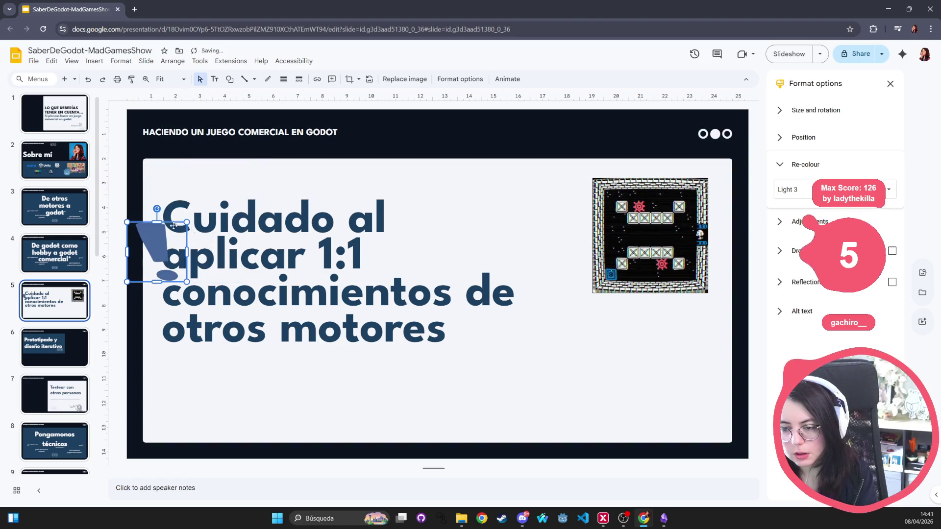
pyautogui.moveTo(155, 253); pyautogui.dragTo(192, 204)
pyautogui.click(260, 254)
pyautogui.click(311, 216)
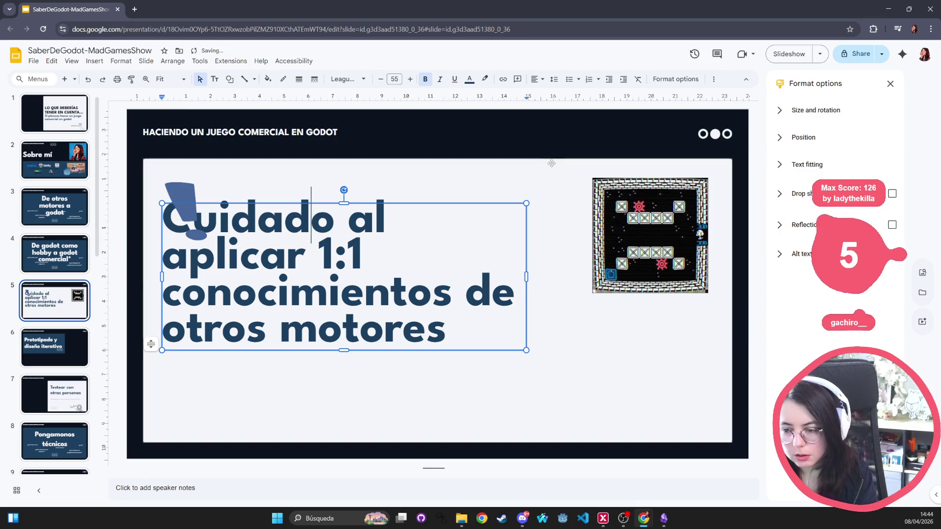
pyautogui.press('Left')
pyautogui.press('Left')
pyautogui.press('Left')
pyautogui.press('Tab')
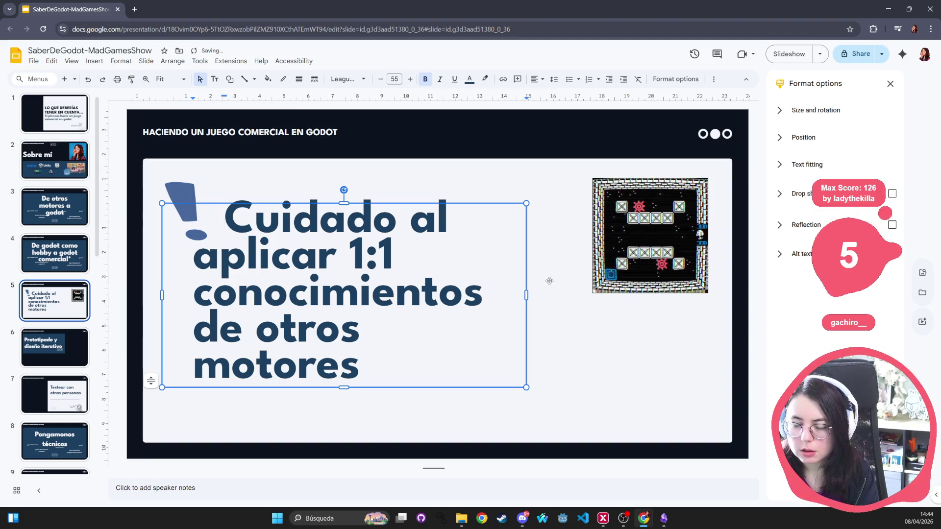
pyautogui.hotkey('ctrl', 'z')
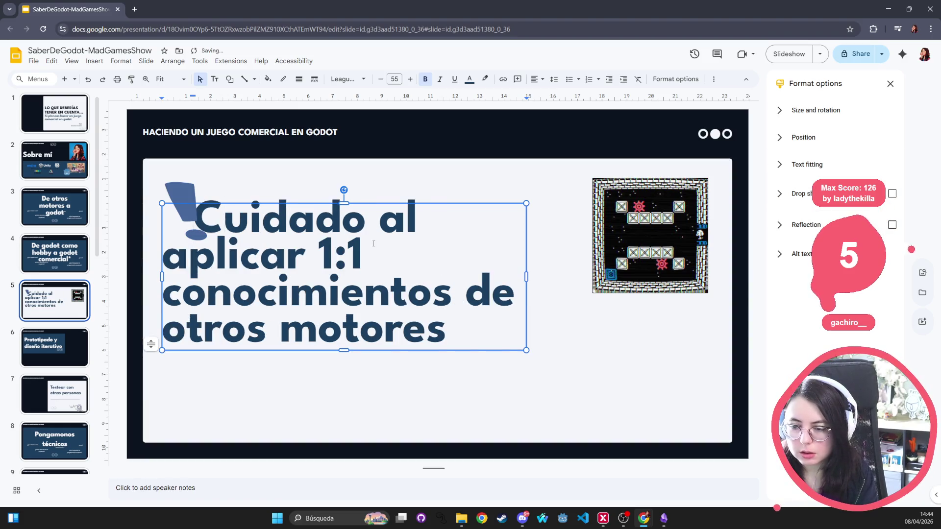
# - Select the exclamation mark and title together and move them up
pyautogui.click(181, 194)
pyautogui.hotkey('ctrl', 'z')
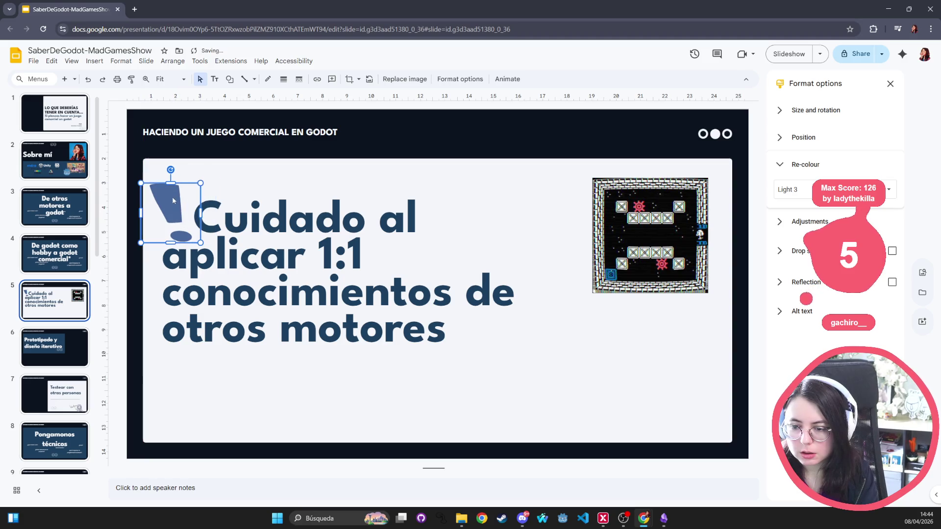
pyautogui.click(390, 385)
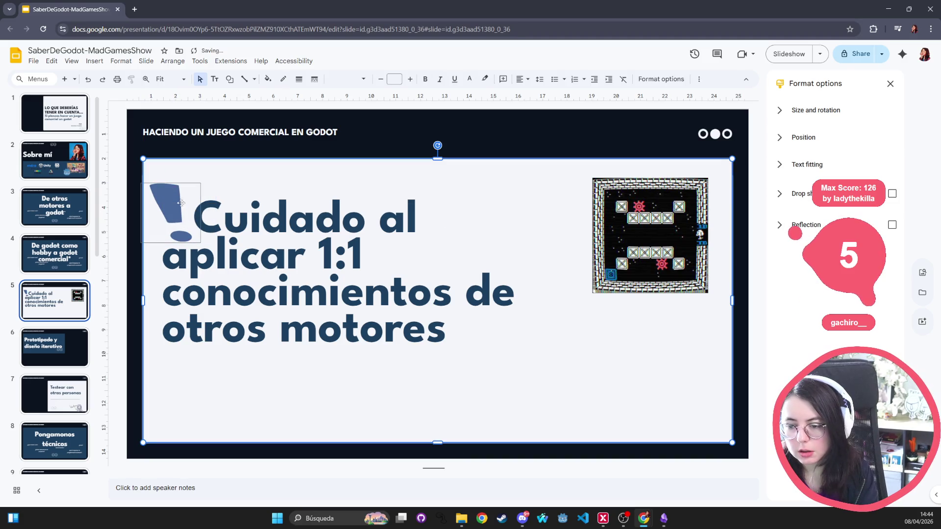
pyautogui.click(185, 200)
pyautogui.keyDown('shift'); pyautogui.click(346, 251); pyautogui.keyUp('shift')
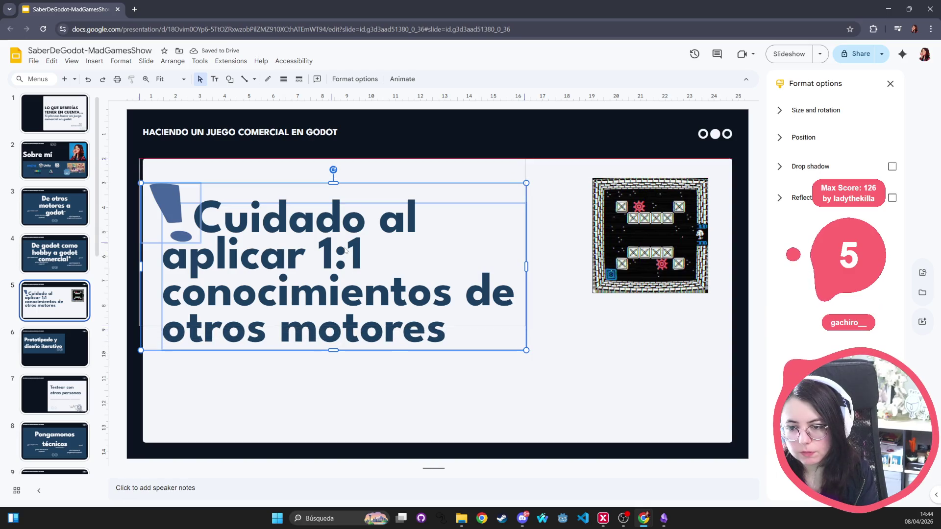
pyautogui.moveTo(345, 251); pyautogui.dragTo(348, 231)
pyautogui.click(200, 225)
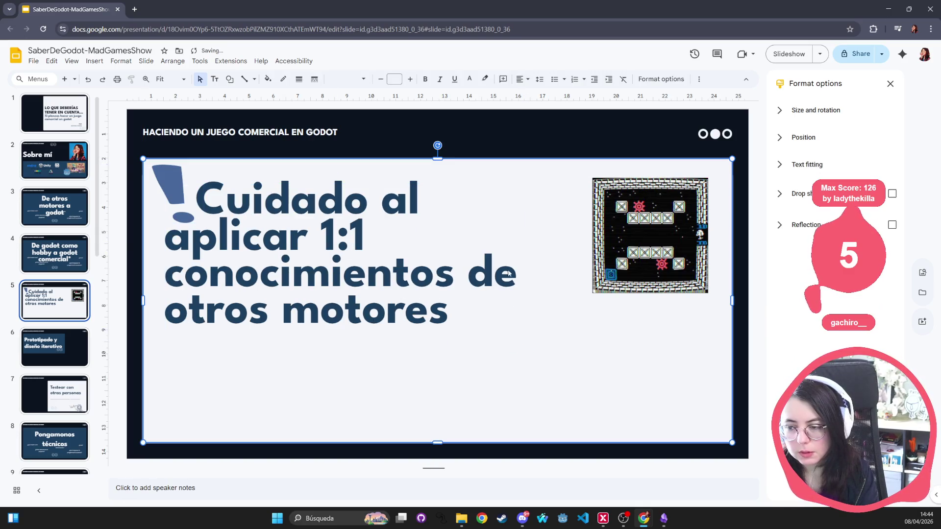
pyautogui.hotkey('ctrl', 'a')
pyautogui.press('Escape')
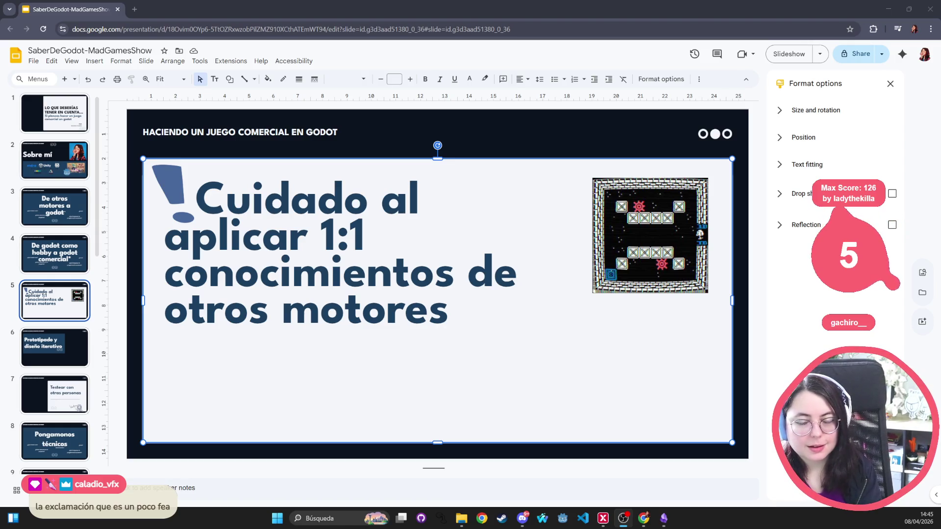
# - Replace the exclamation image, trying Drive and Photos before switching to a stock and web search
pyautogui.click(169, 191)
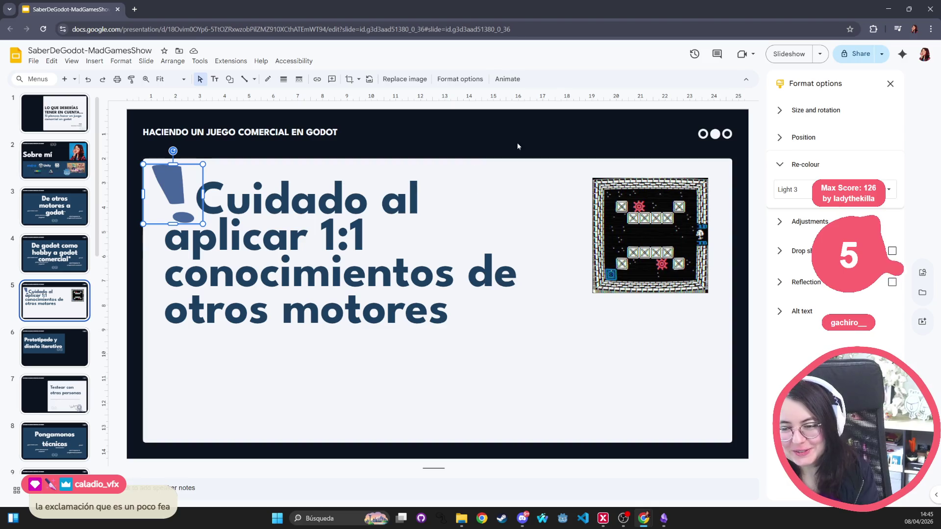
pyautogui.click(431, 180)
pyautogui.click(170, 205)
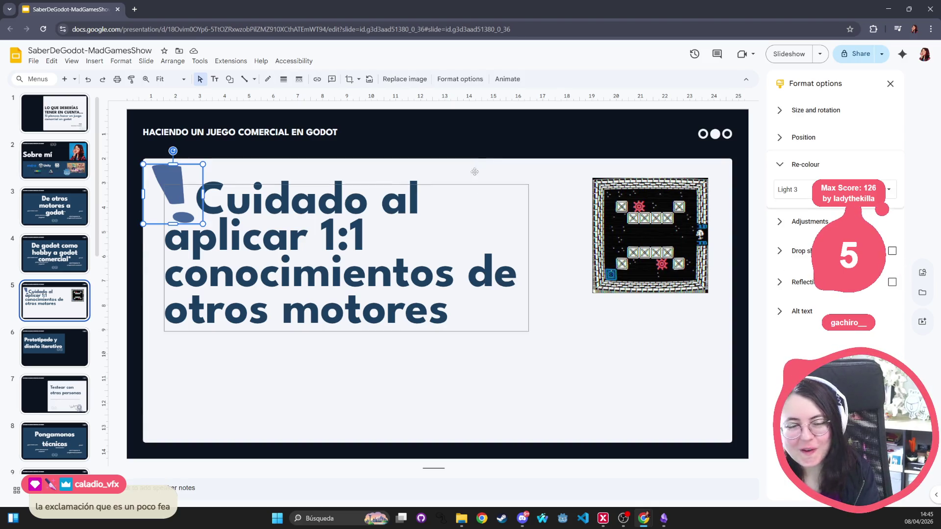
pyautogui.click(405, 79)
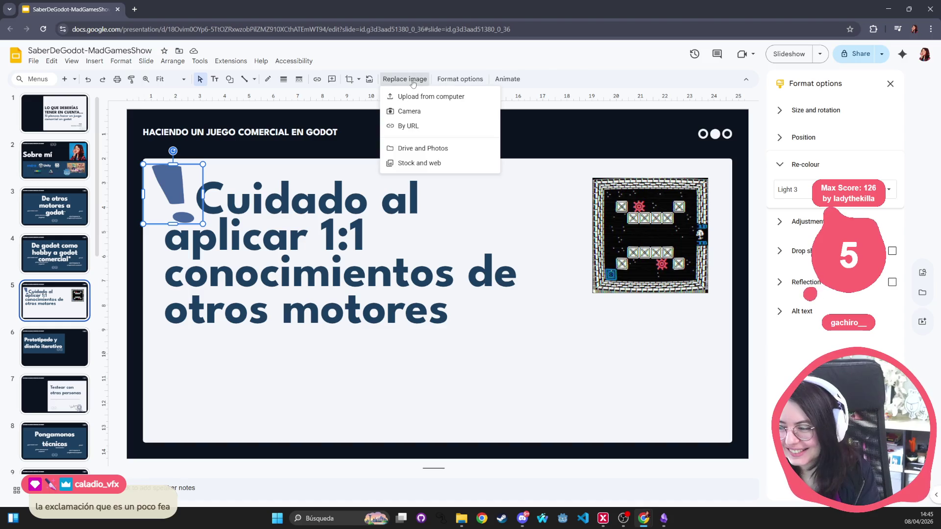
pyautogui.click(421, 148)
pyautogui.press('Escape')
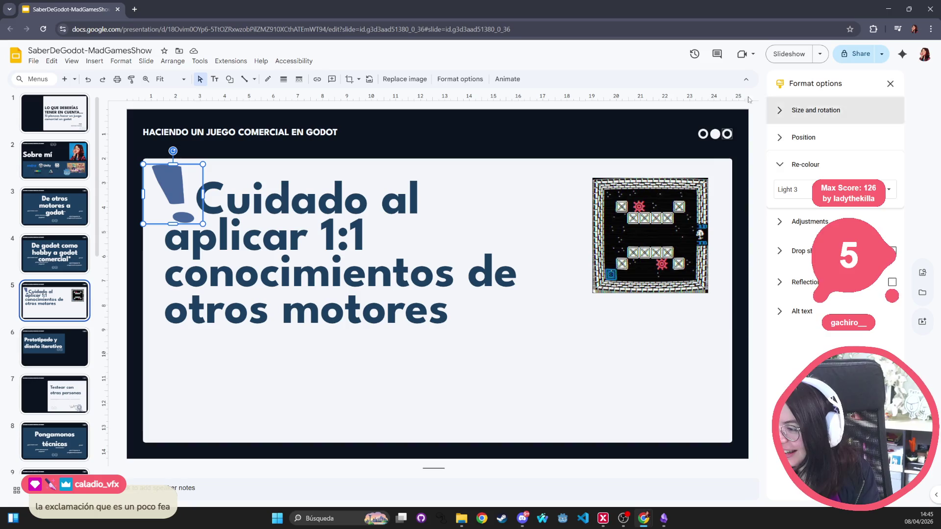
pyautogui.click(393, 79)
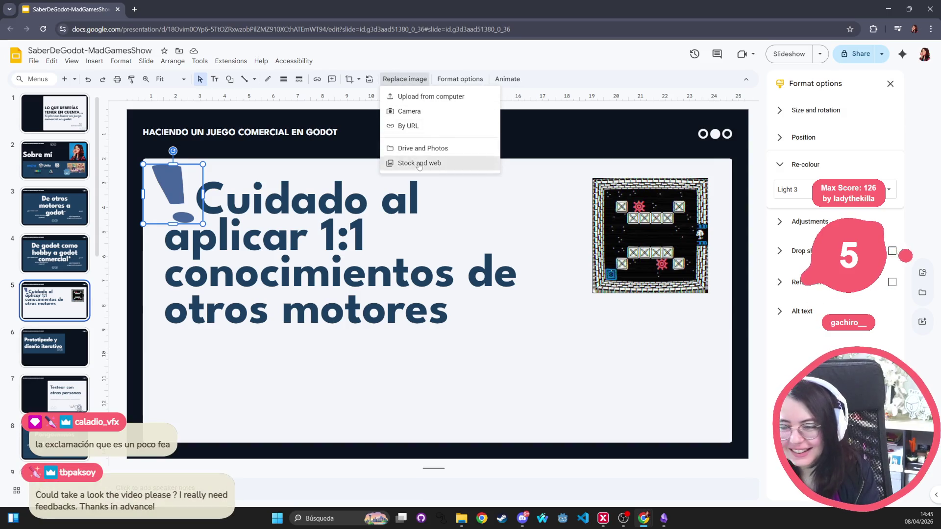
pyautogui.click(431, 164)
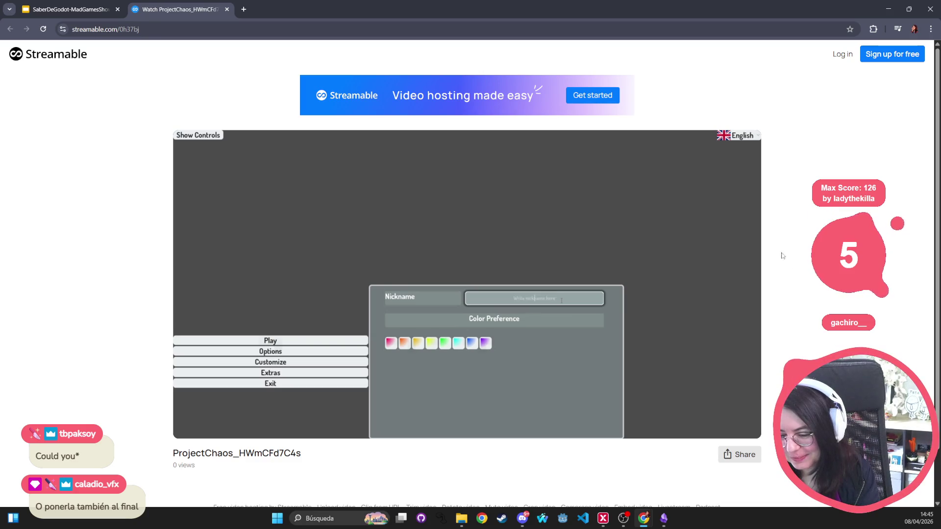
# - Rewind the ProjectChaos clip to about 0:41 to rewatch the shooting range, then close the tab
pyautogui.moveTo(553, 235)
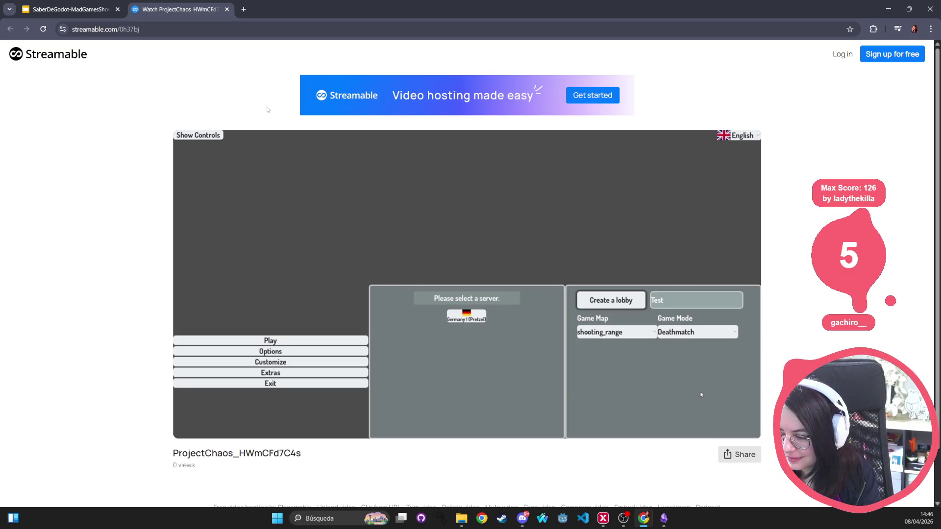
pyautogui.moveTo(418, 244)
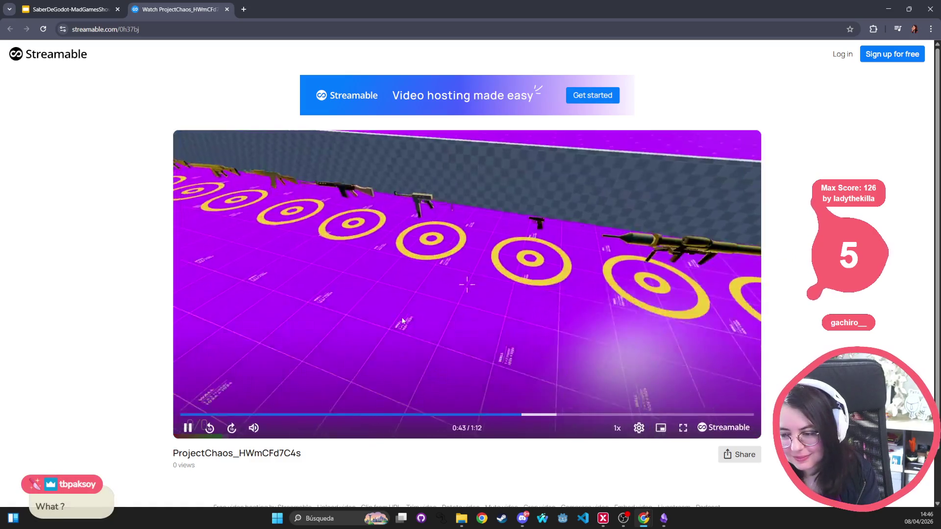
pyautogui.click(506, 415)
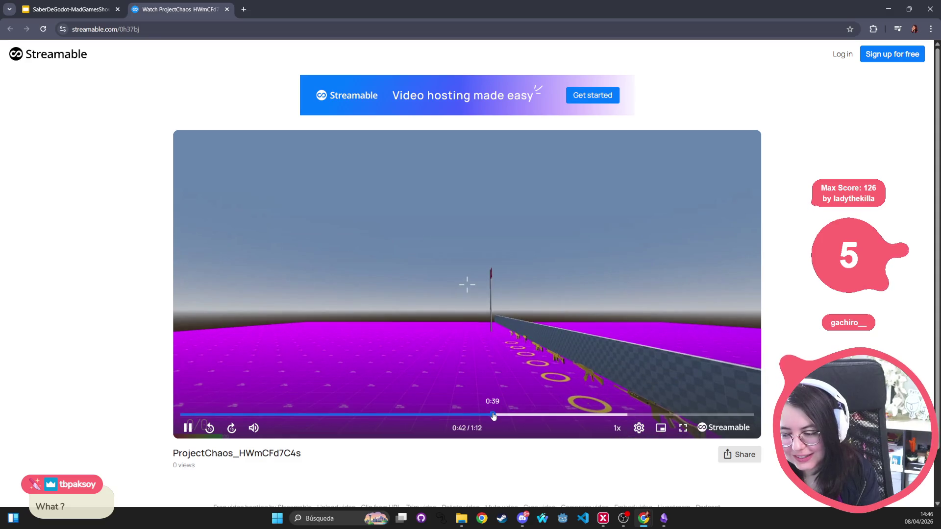
pyautogui.click(493, 416)
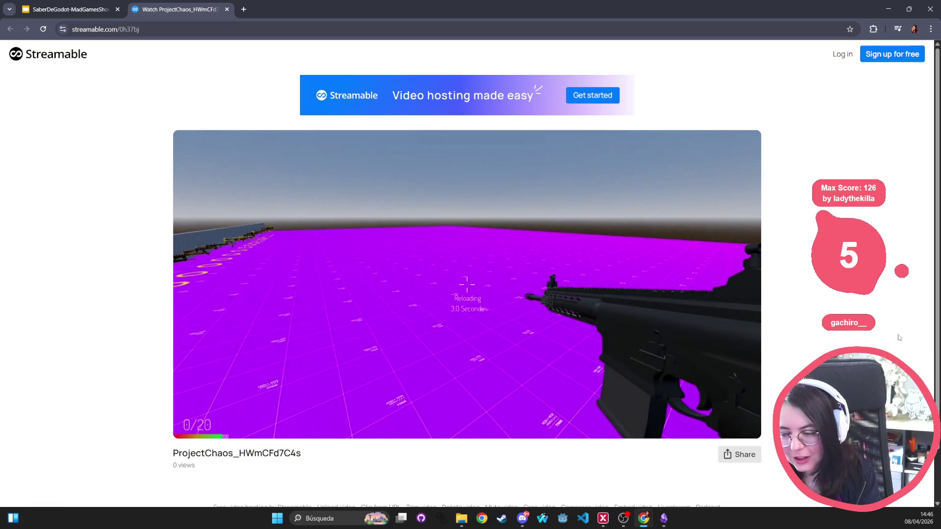
pyautogui.moveTo(653, 305)
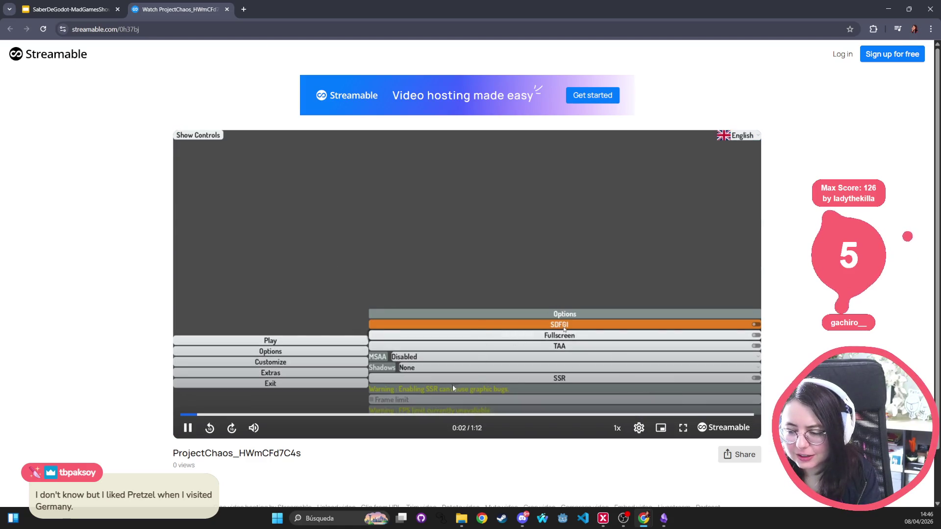
pyautogui.middleClick(180, 10)
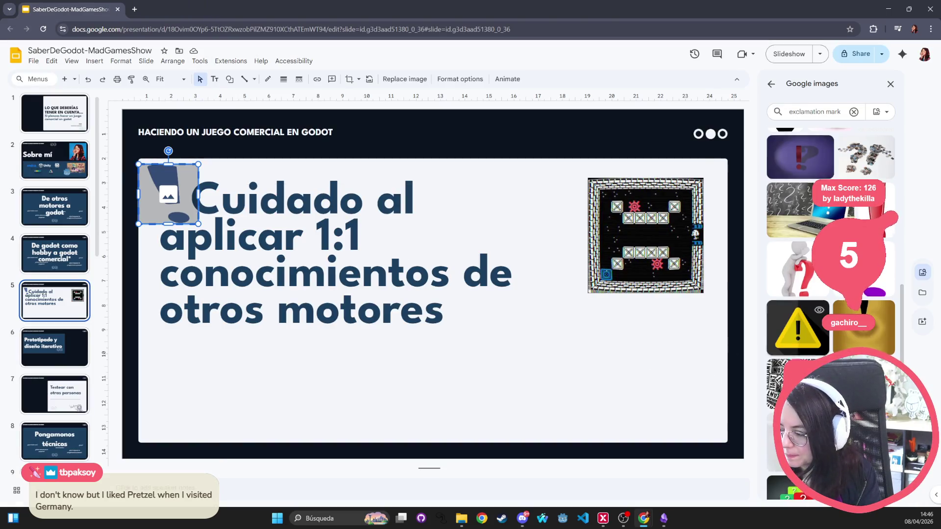
# - Shift the title box right and delete the leading spaces before 'Cuidado al'
pyautogui.scroll(5, 831, 245)
pyautogui.scroll(-2, 819, 339)
pyautogui.scroll(4, 814, 345)
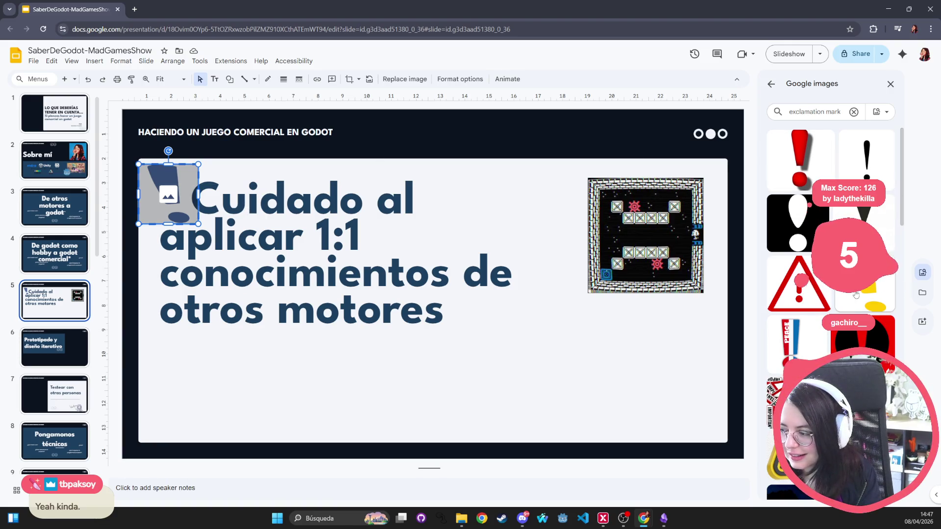
pyautogui.click(247, 369)
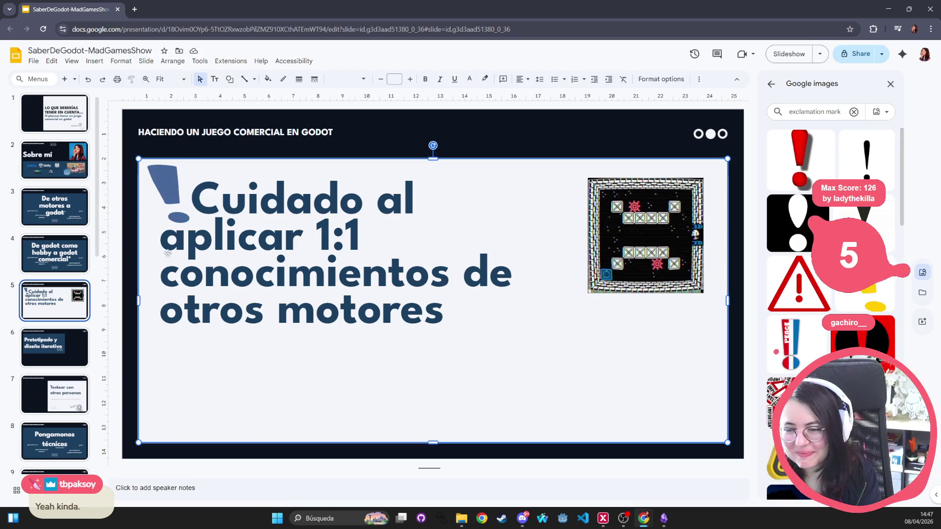
pyautogui.click(305, 234)
pyautogui.moveTo(275, 183); pyautogui.dragTo(313, 183)
pyautogui.click(298, 351)
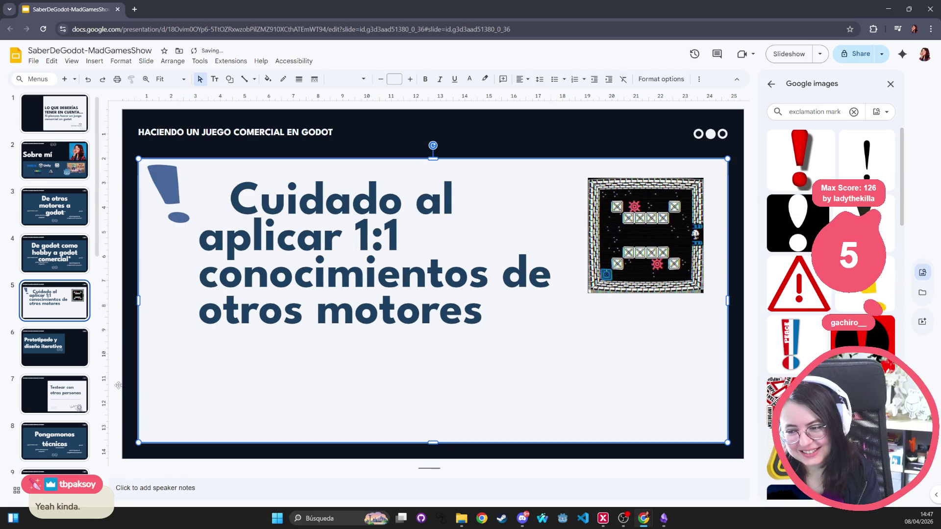
pyautogui.click(176, 201)
pyautogui.hotkey('ctrl', 'Left')
pyautogui.press('BackSpace')
pyautogui.press('BackSpace')
pyautogui.press('BackSpace')
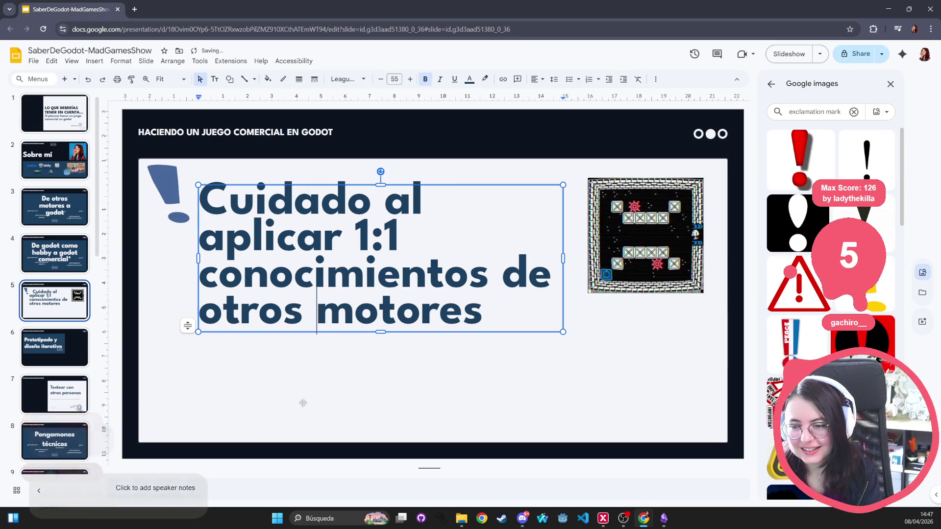
# - Move the exclamation-mark image up into the panel's top-left corner
pyautogui.click(317, 362)
pyautogui.click(322, 193)
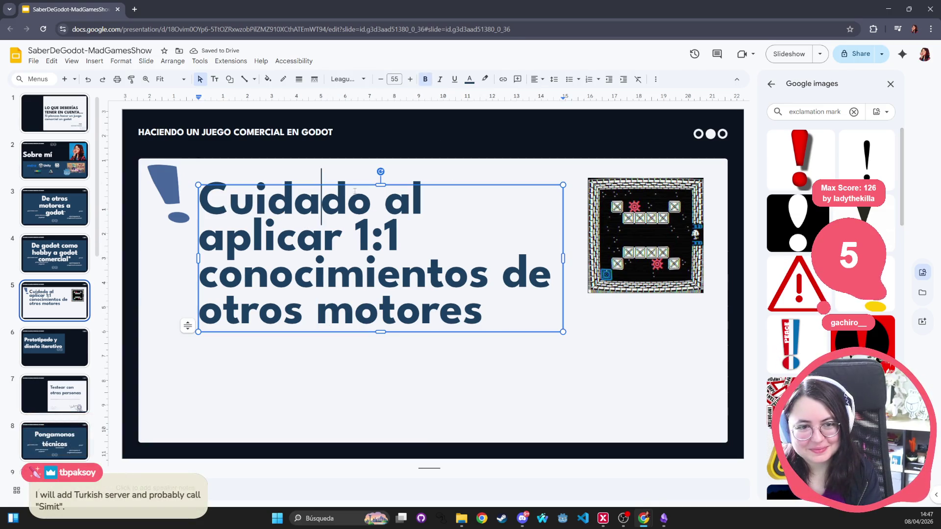
pyautogui.click(194, 188)
pyautogui.moveTo(181, 221); pyautogui.dragTo(181, 238)
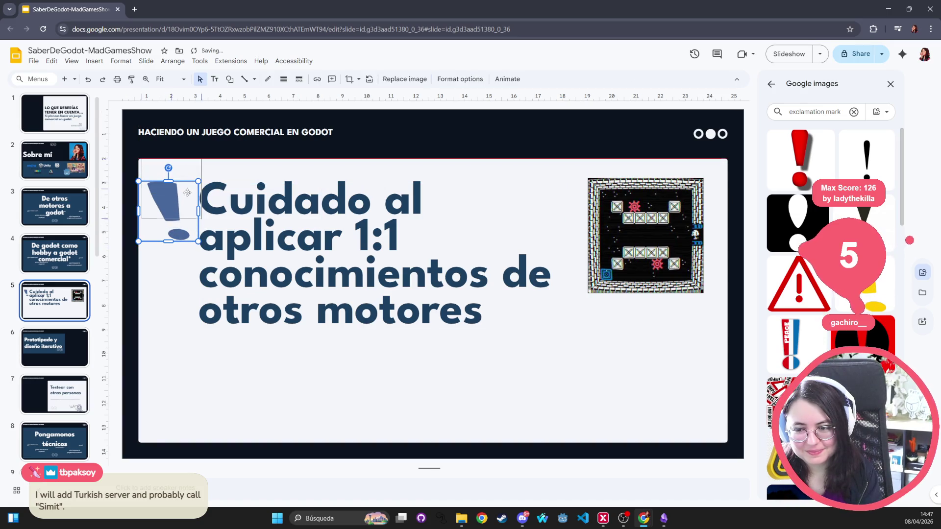
pyautogui.hotkey('ctrl', 'z')
pyautogui.moveTo(178, 191); pyautogui.dragTo(180, 200)
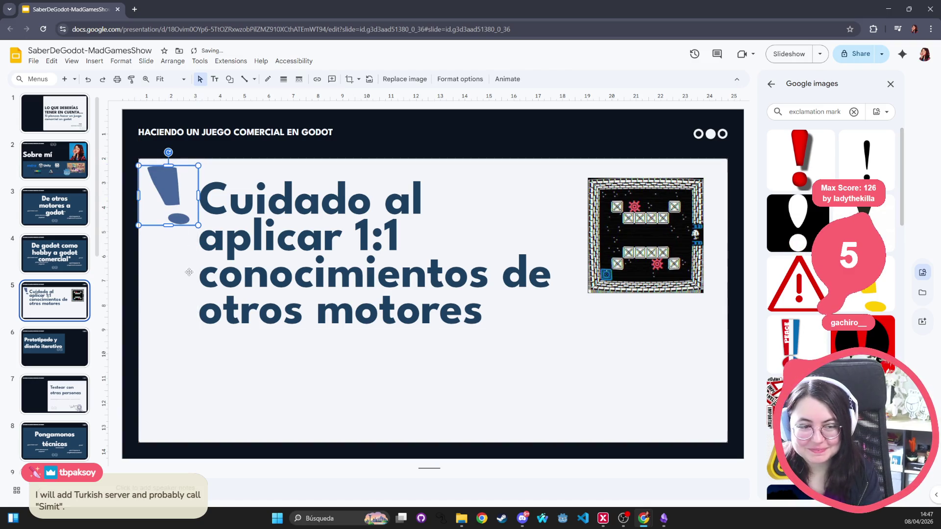
pyautogui.click(222, 377)
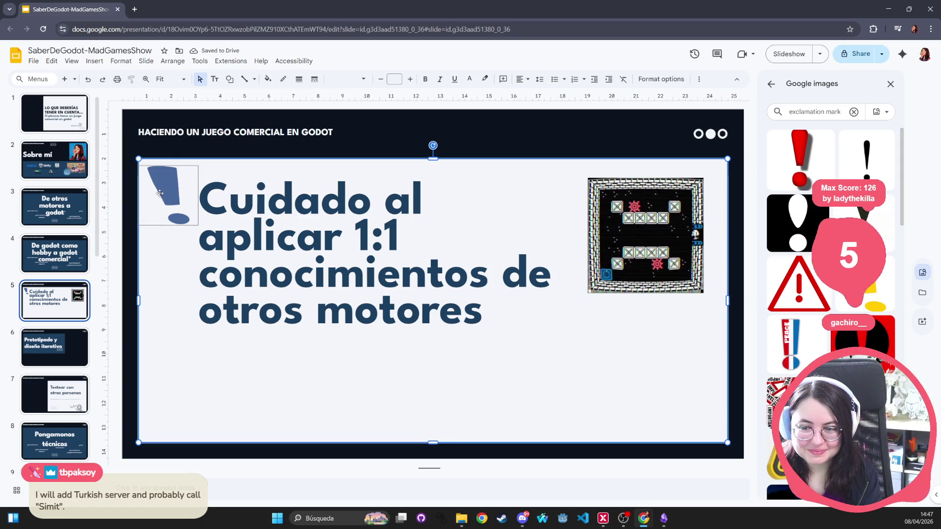
pyautogui.click(155, 195)
pyautogui.moveTo(154, 196); pyautogui.dragTo(141, 180)
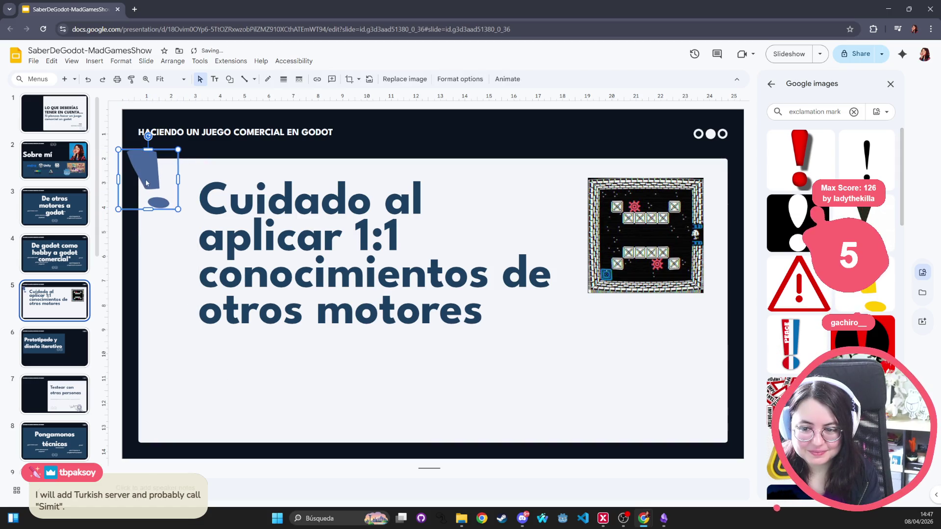
# - Drag the title box left so it sits flush beside the exclamation mark
pyautogui.click(268, 198)
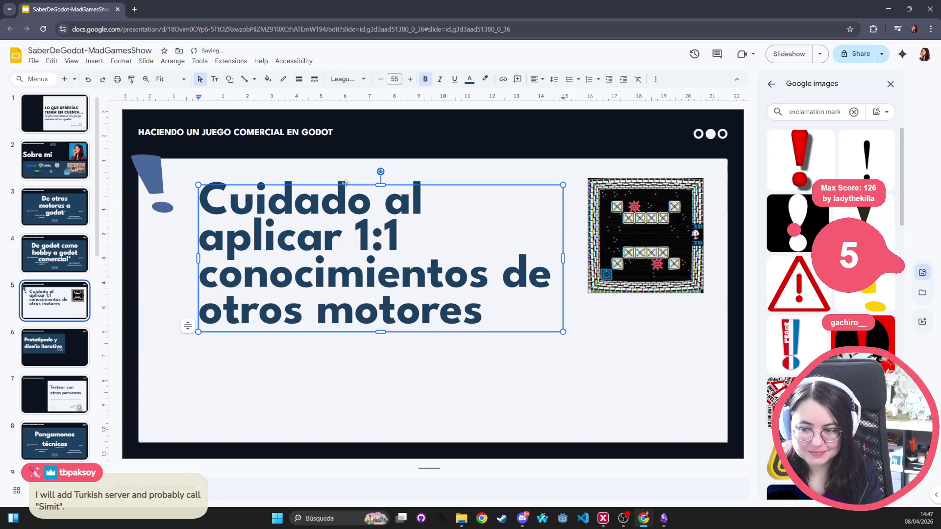
pyautogui.moveTo(343, 185); pyautogui.dragTo(320, 178)
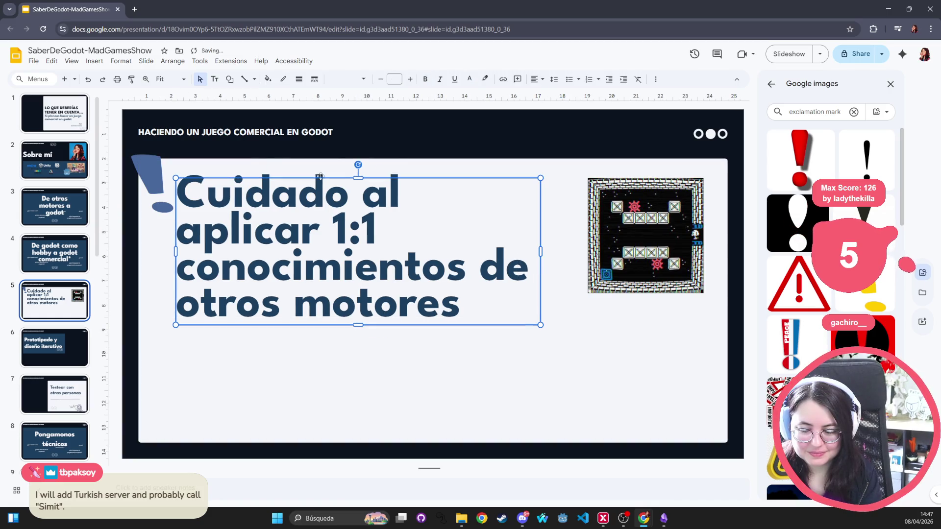
pyautogui.click(322, 173)
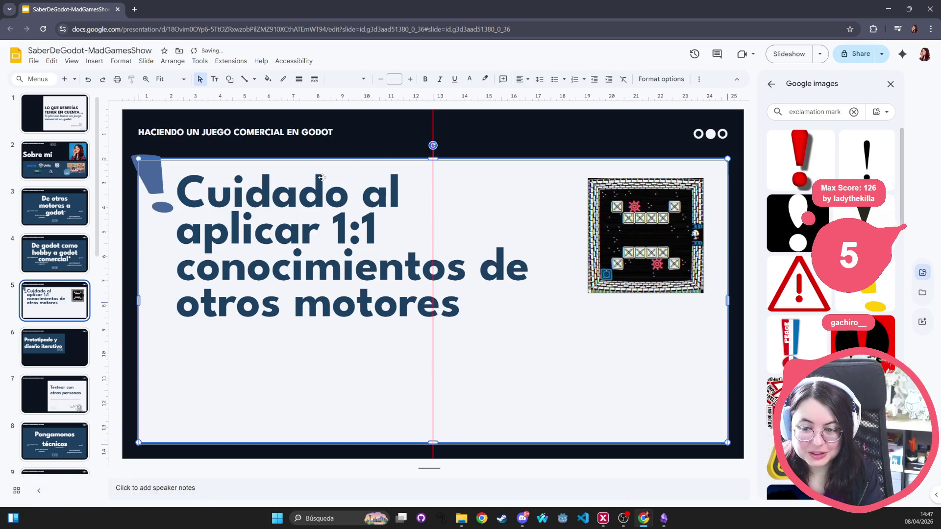
pyautogui.click(324, 191)
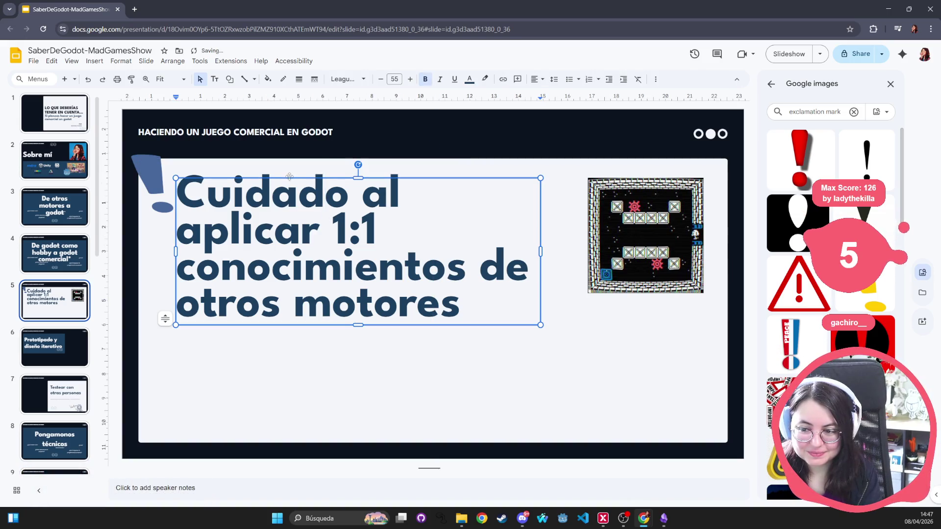
pyautogui.click(299, 178)
pyautogui.moveTo(299, 177); pyautogui.dragTo(303, 178)
pyautogui.click(306, 407)
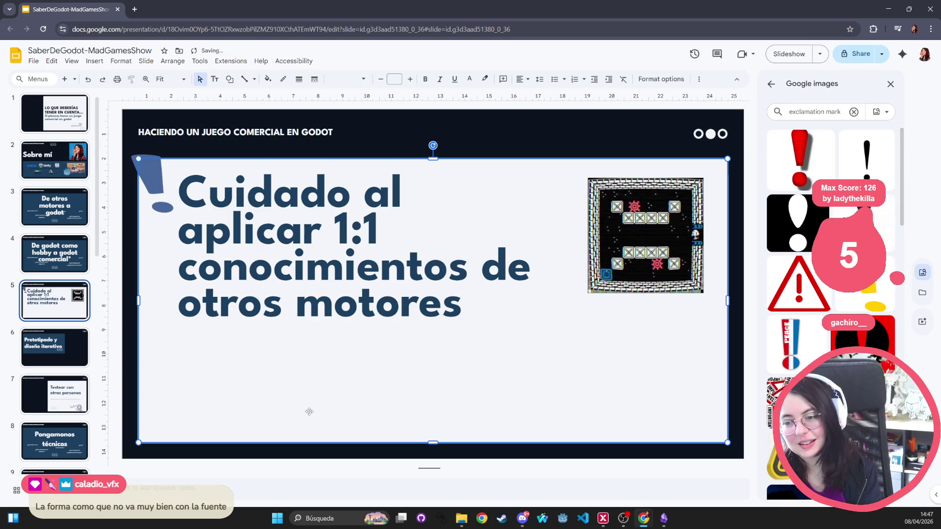
pyautogui.rightClick(444, 96)
pyautogui.click(372, 116)
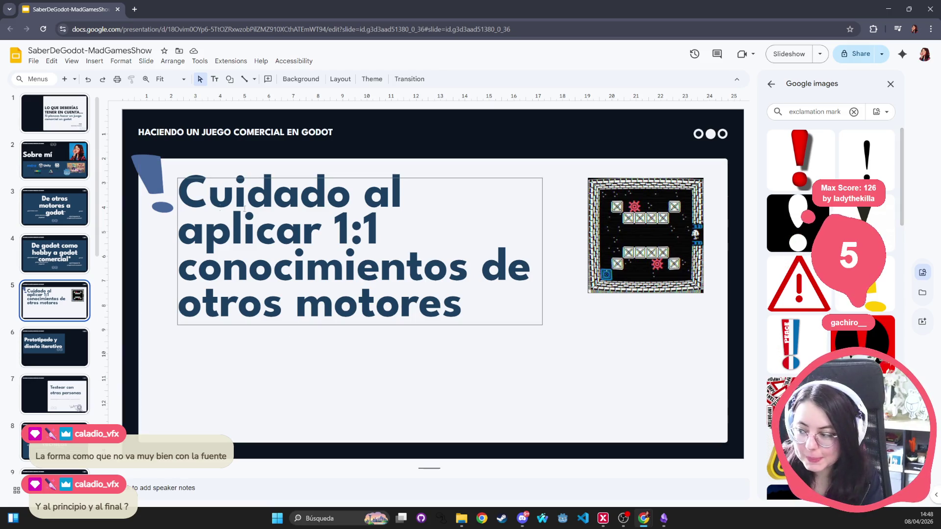
# - Select the exclamation-mark image and browse the Google image search results
pyautogui.click(155, 171)
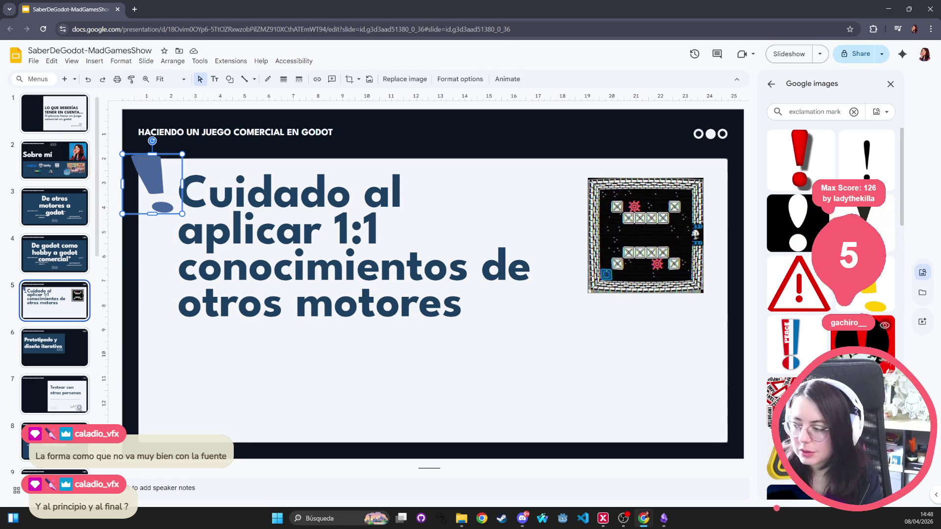
pyautogui.scroll(-10, 805, 329)
pyautogui.scroll(-5, 806, 329)
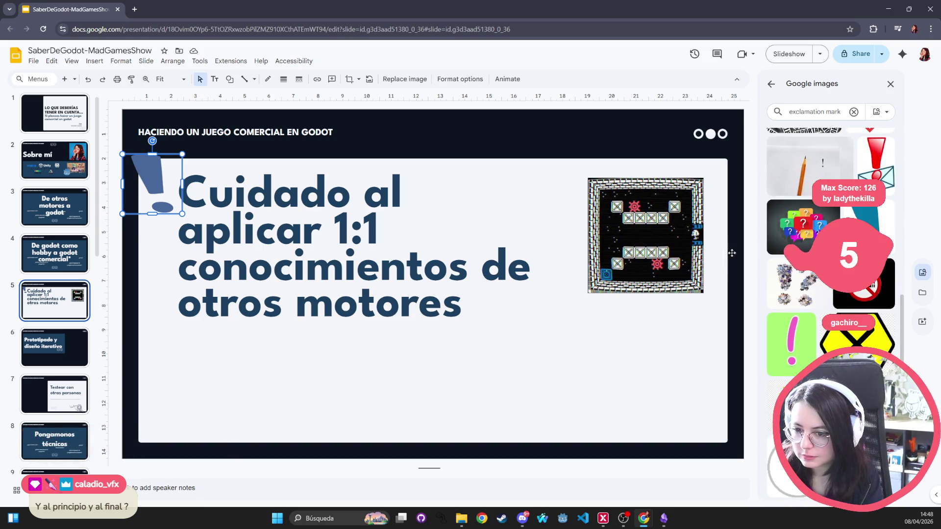
pyautogui.scroll(-10, 832, 260)
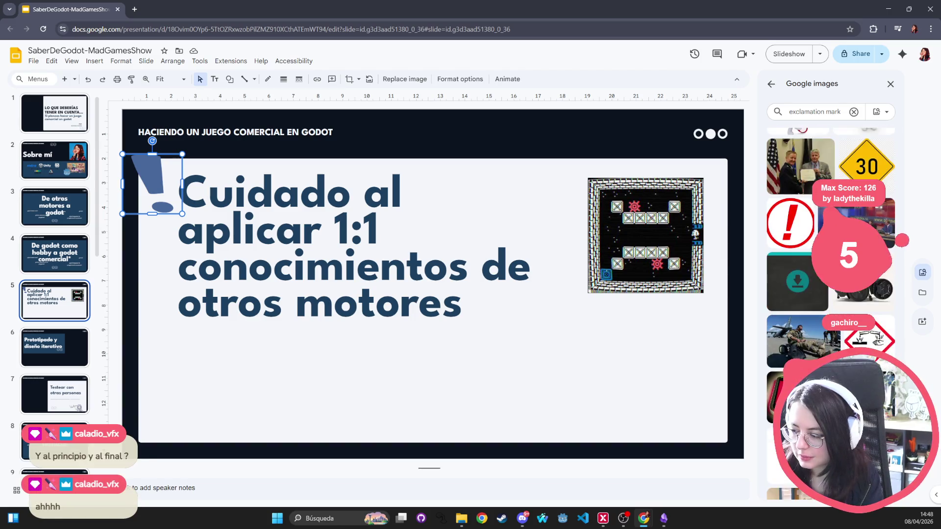
pyautogui.scroll(-3, 831, 259)
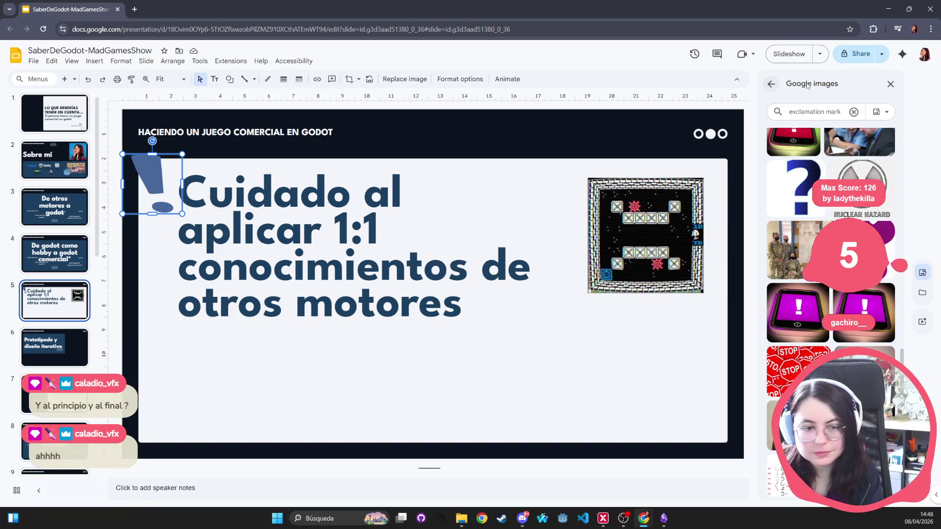
# - Close the image search panel and reselect the exclamation image for its re-colour options
pyautogui.click(891, 84)
pyautogui.click(407, 390)
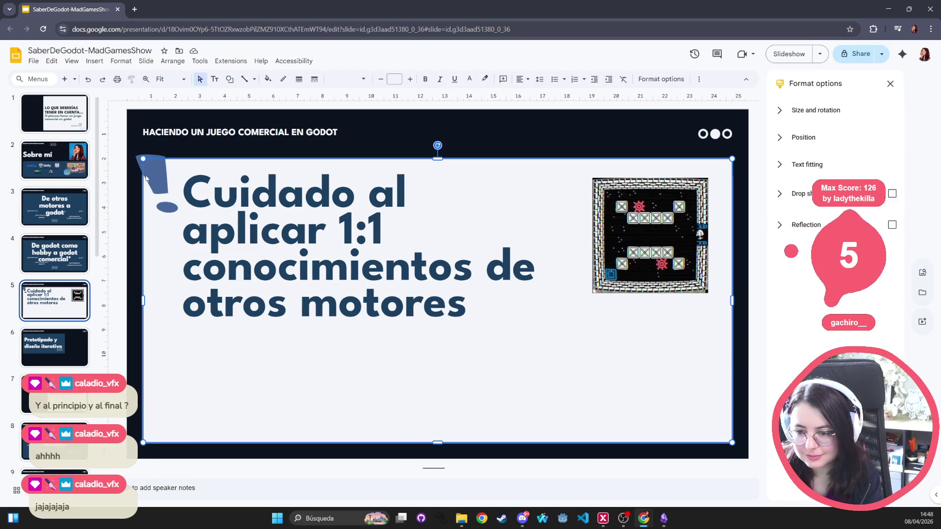
pyautogui.click(164, 184)
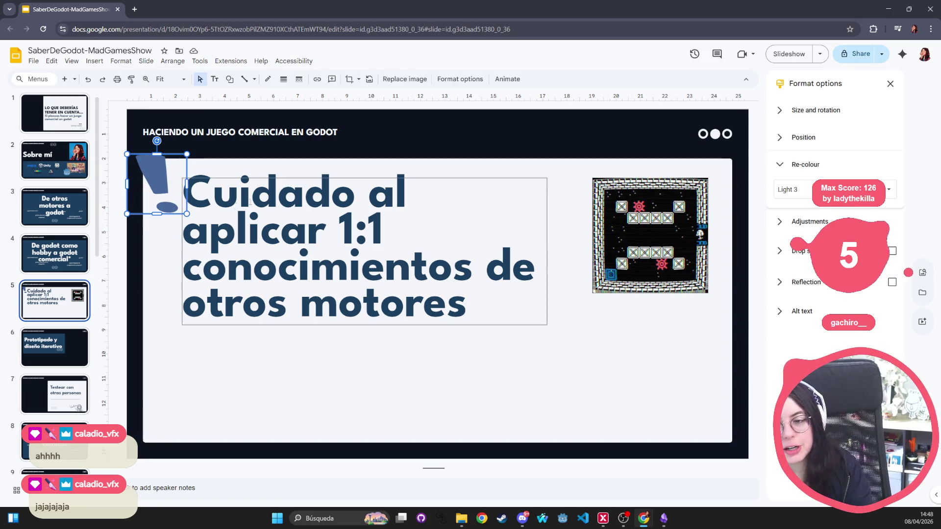
pyautogui.click(248, 366)
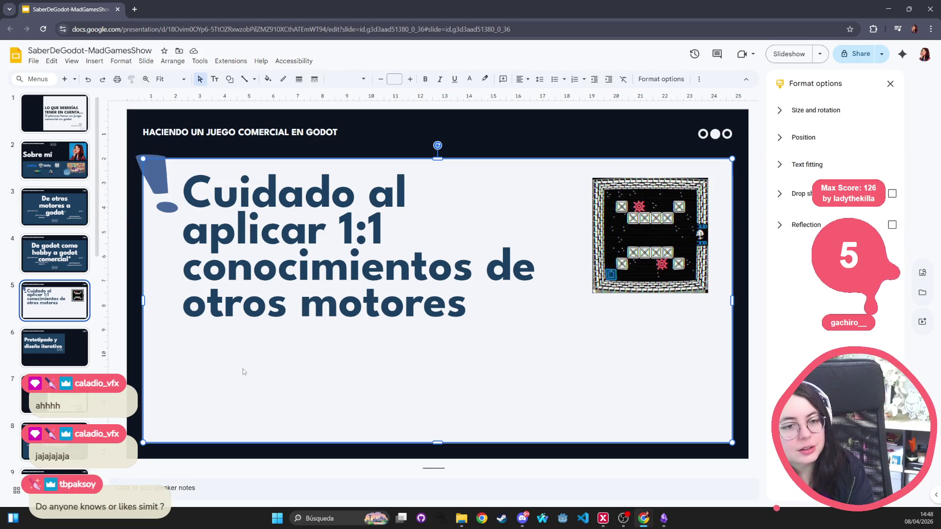
# - Search Google for 'simit bread' in a new browser tab
pyautogui.click(134, 10)
pyautogui.write('i')
pyautogui.press('BackSpace')
pyautogui.write('simit')
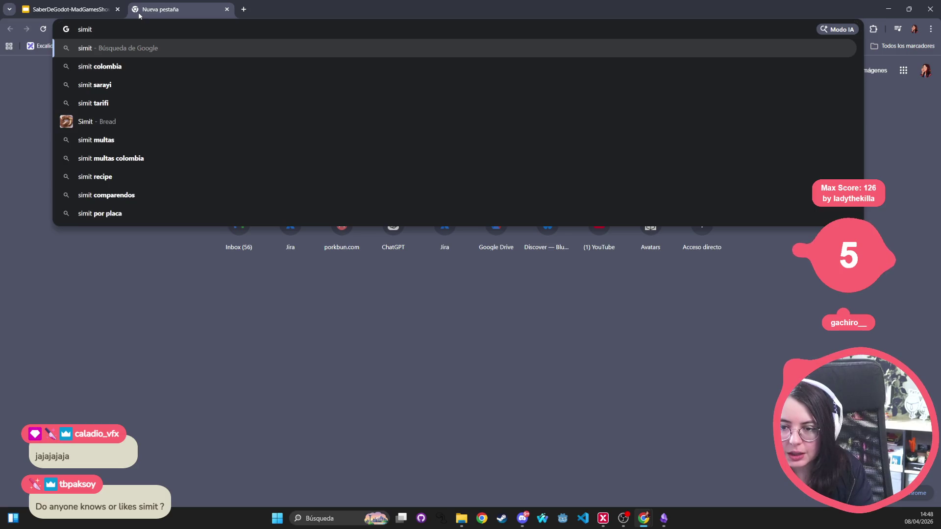
pyautogui.press('Down')
pyautogui.press('Down')
pyautogui.press('Down')
pyautogui.press('Return')
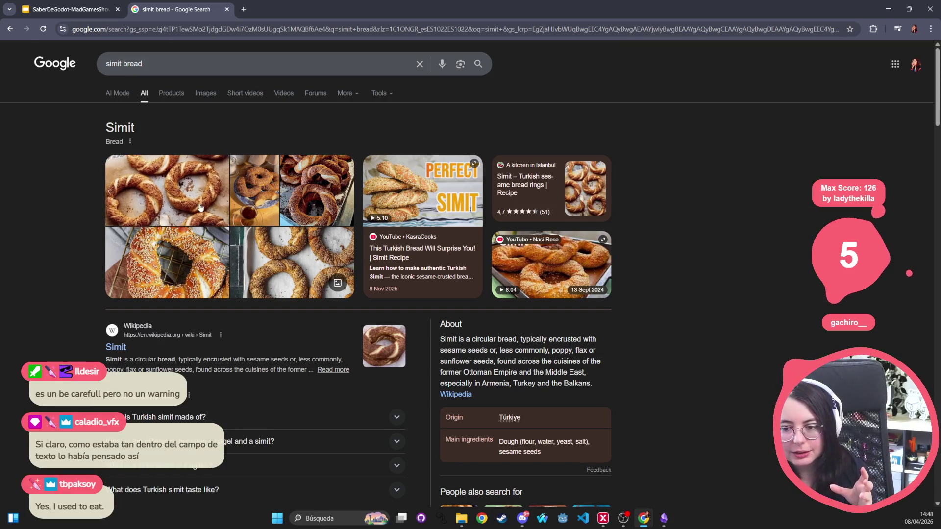
# - Preview a simit photo, then replace the query with 'Fıstıklı sarma' and search
pyautogui.click(217, 210)
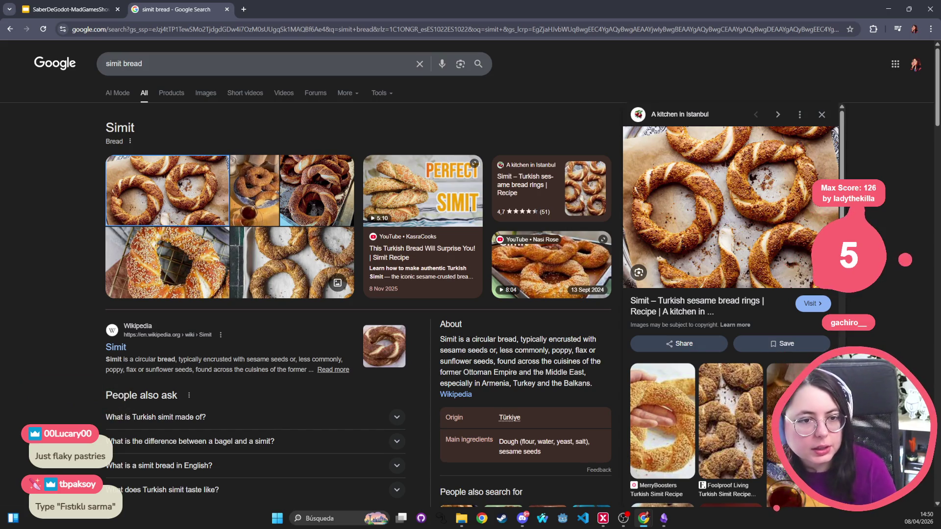
pyautogui.hotkey('alt', 'Tab')
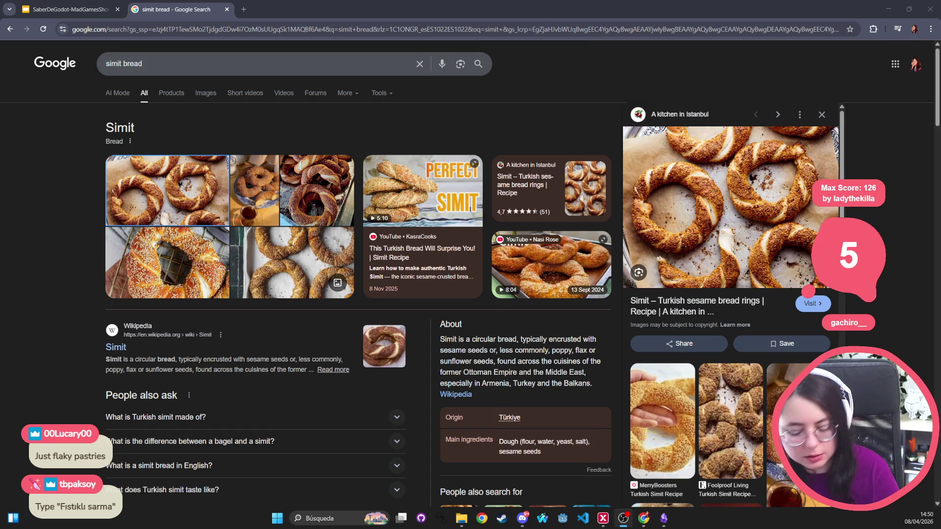
pyautogui.click(319, 54)
pyautogui.hotkey('ctrl', 'a')
pyautogui.write('Fıstıklı sarma')
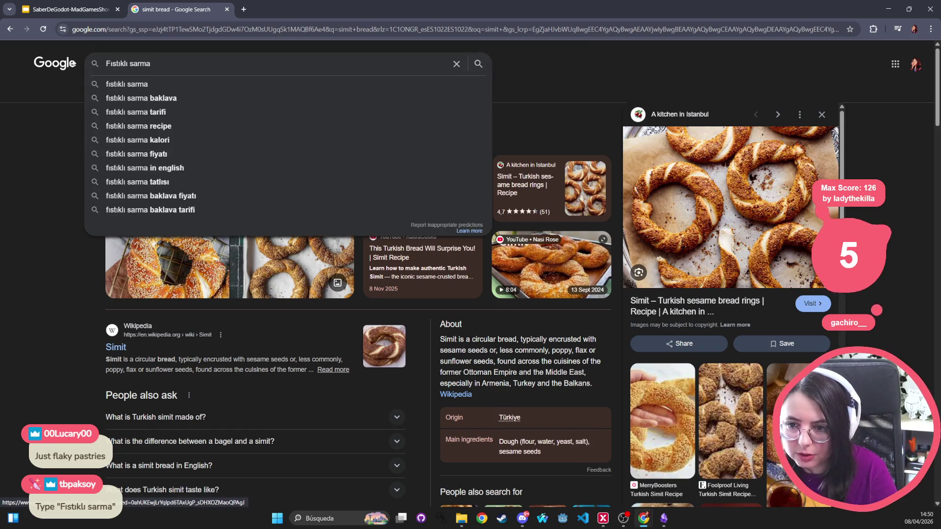
pyautogui.press('Return')
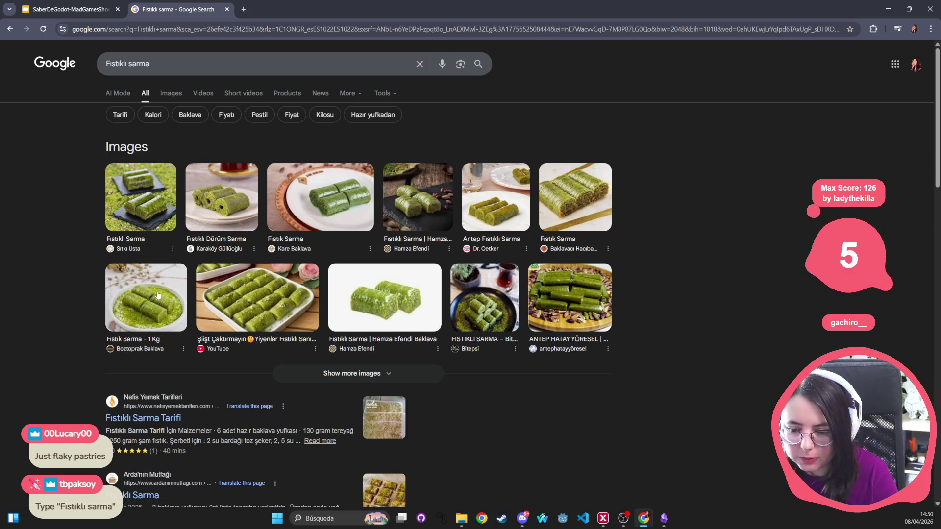
# - Open the Arda'nın Mutfağı Fıstıklı Sarma recipe from the results
pyautogui.click(203, 209)
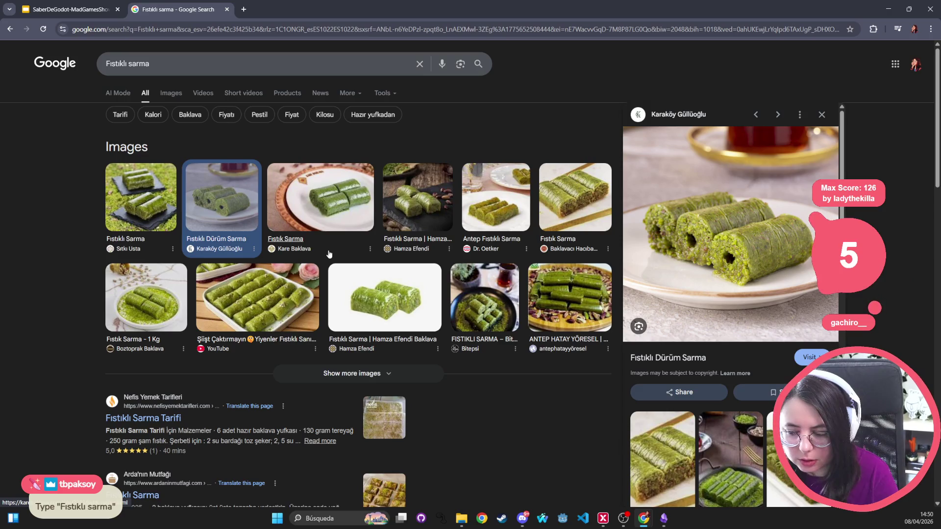
pyautogui.scroll(-5, 265, 304)
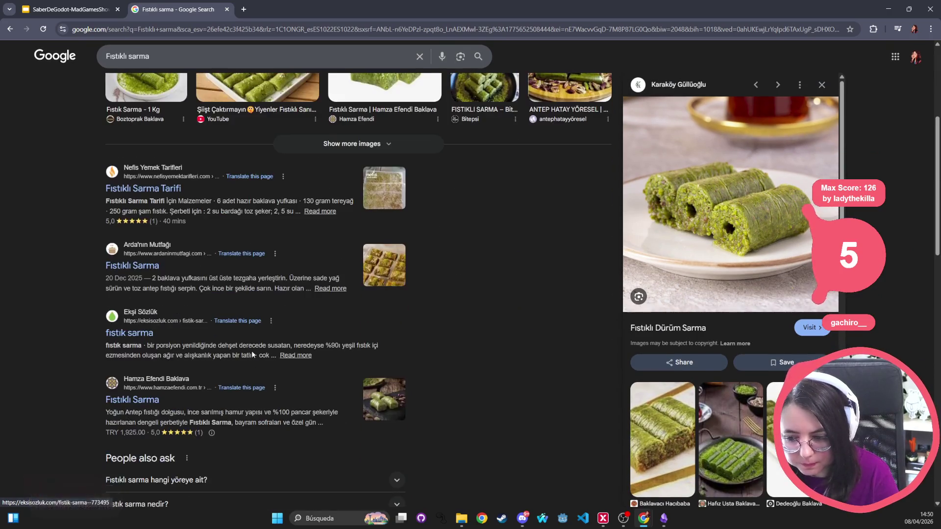
pyautogui.click(398, 287)
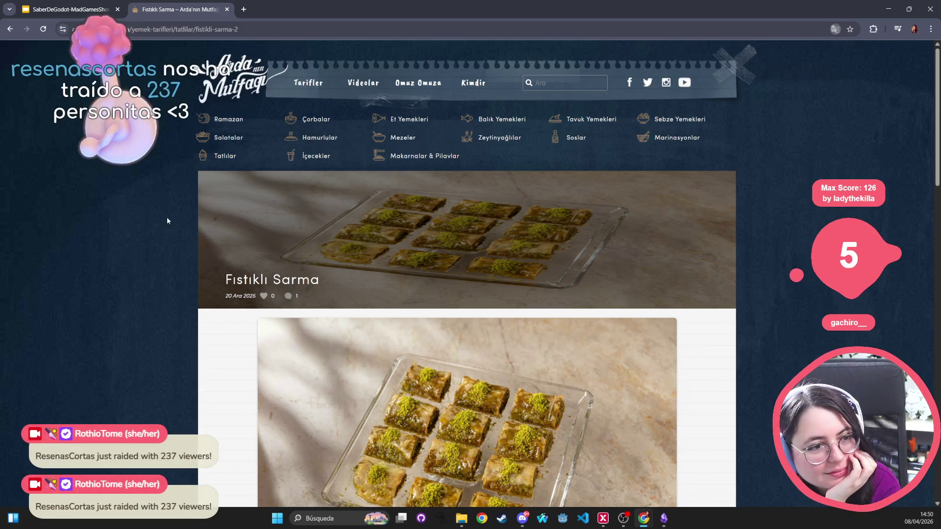
pyautogui.scroll(-3, 175, 222)
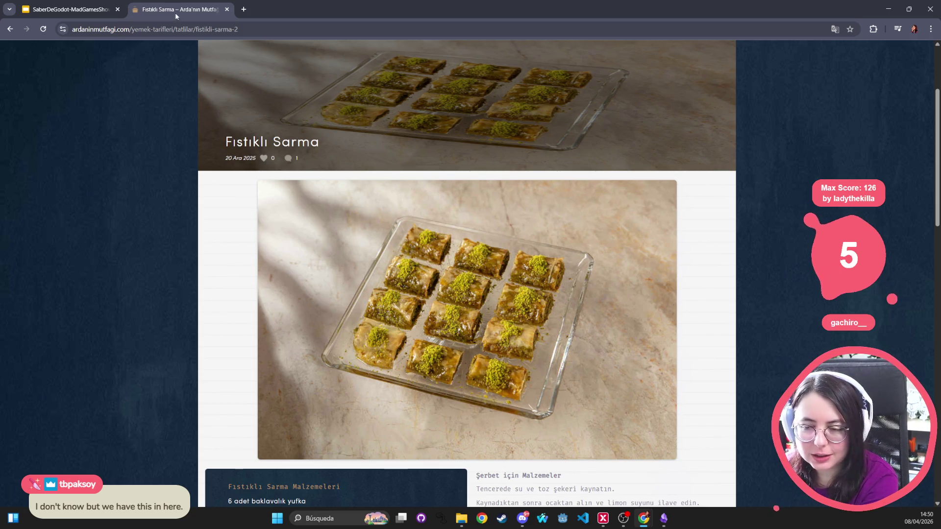
# - Go back to the simit bread results, flip through photos, and close that tab
pyautogui.click(14, 32)
pyautogui.click(14, 32)
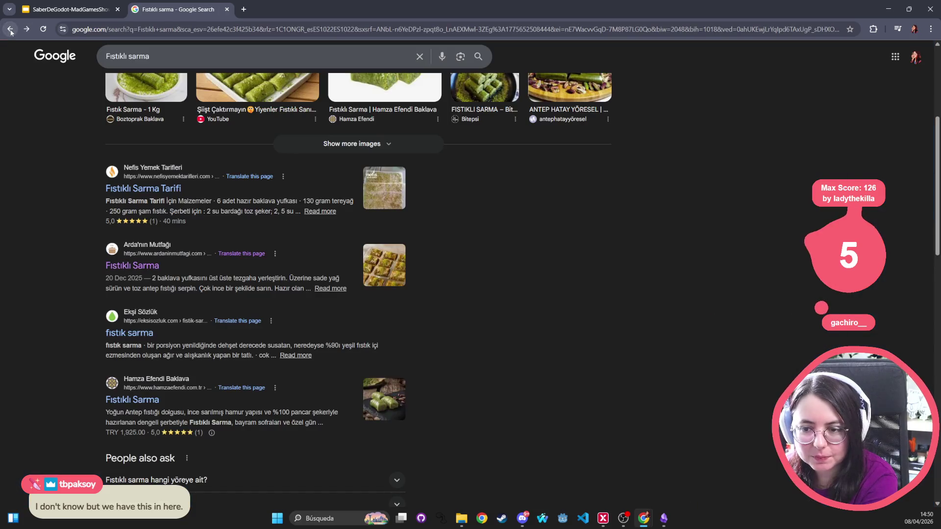
pyautogui.click(14, 32)
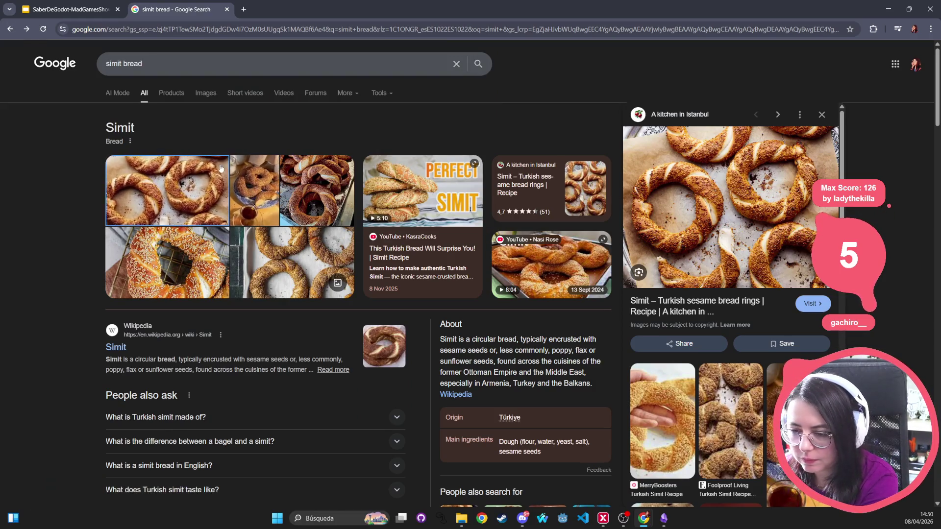
pyautogui.press('Right')
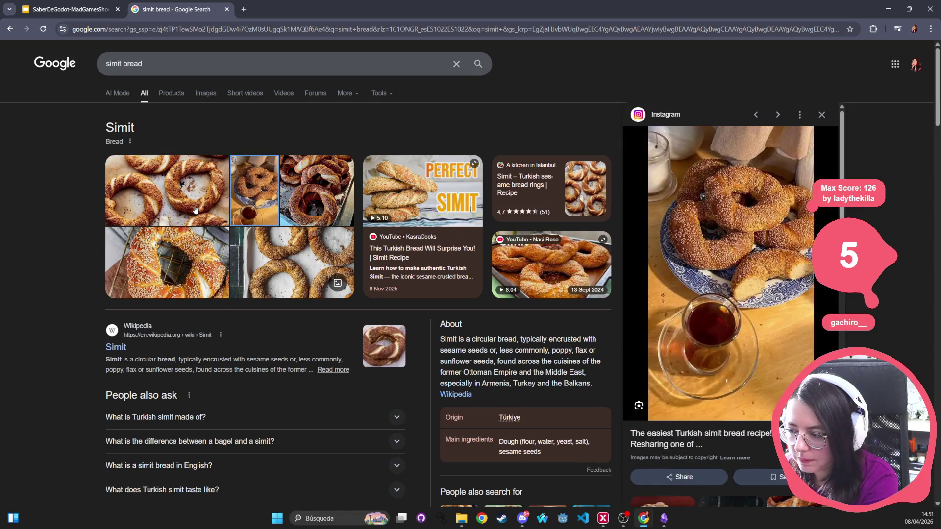
pyautogui.press('Right')
pyautogui.press('Right')
pyautogui.press('Right')
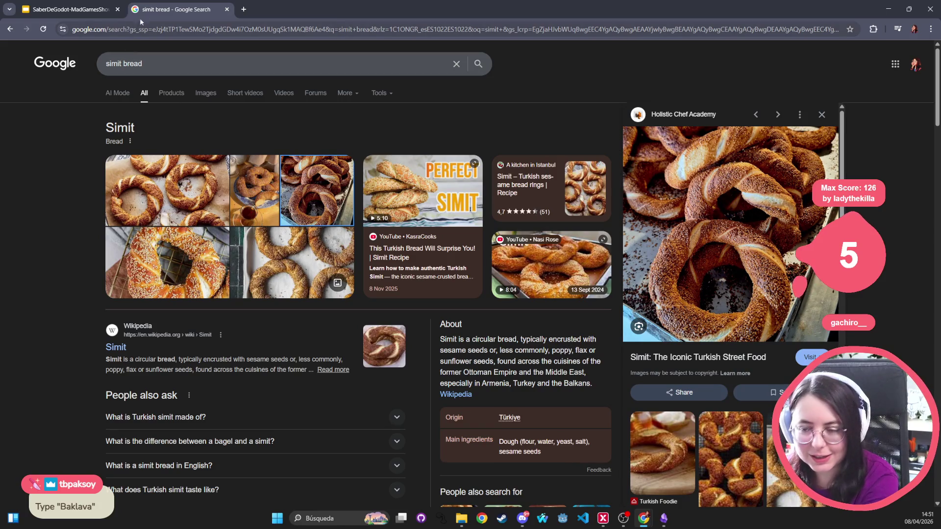
pyautogui.middleClick(156, 9)
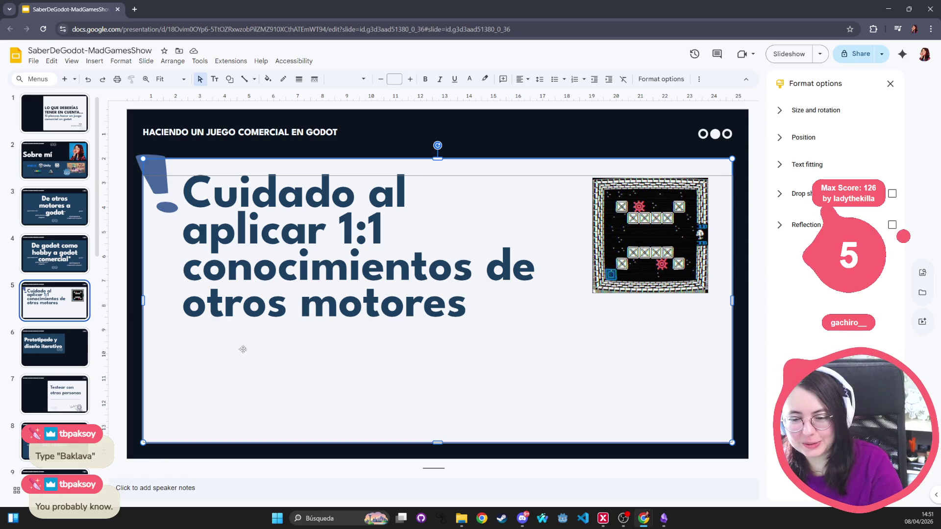
pyautogui.click(76, 319)
pyautogui.click(612, 279)
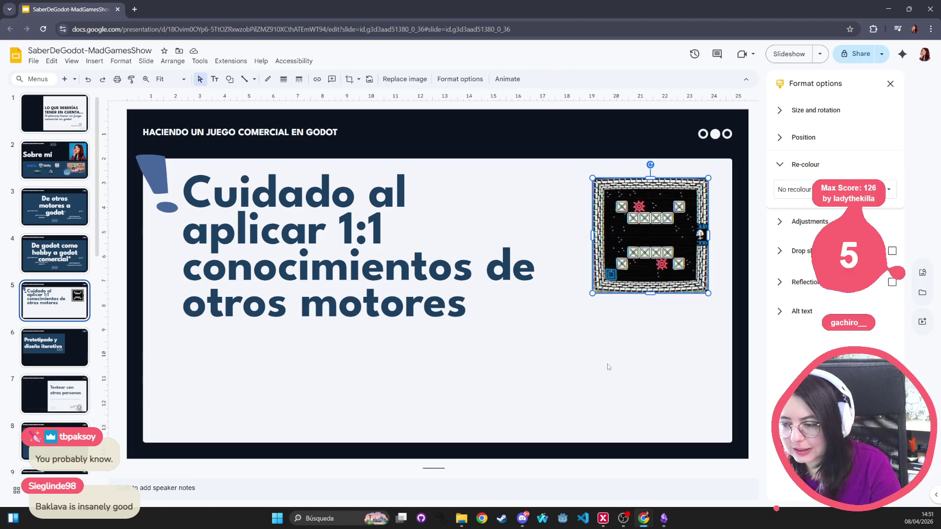
pyautogui.press('Delete')
pyautogui.hotkey('ctrl', 'z')
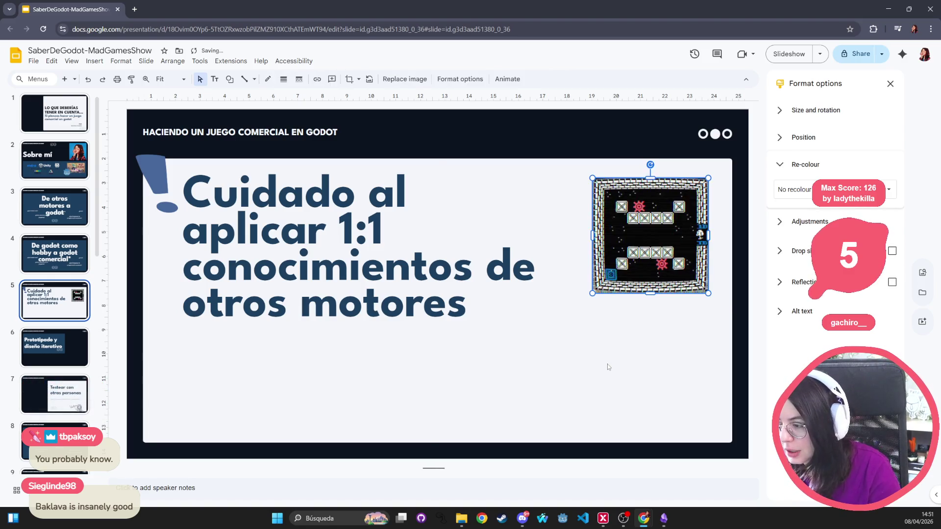
pyautogui.click(608, 367)
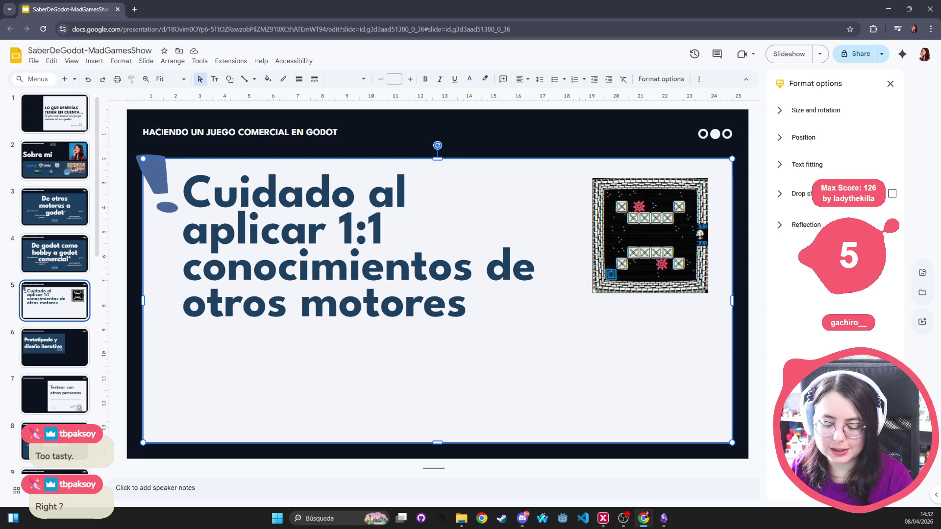
pyautogui.click(278, 197)
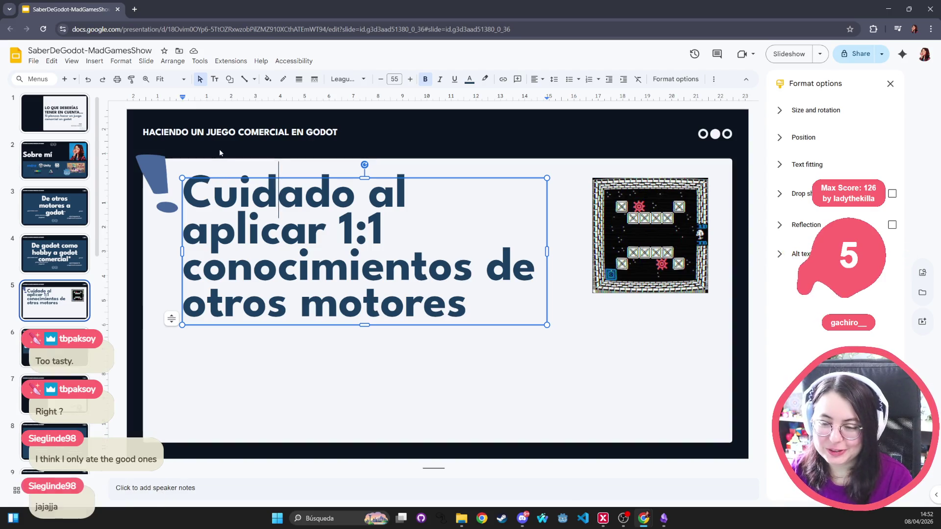
pyautogui.click(209, 163)
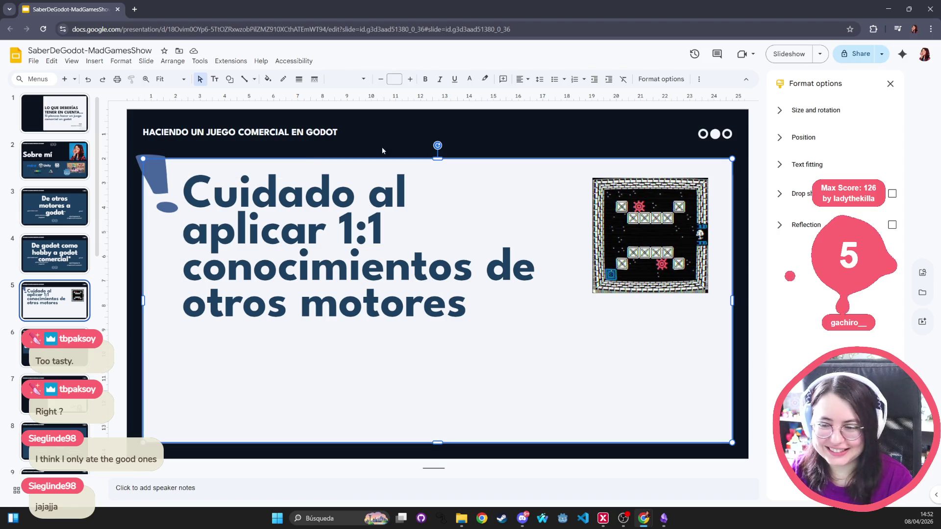
pyautogui.click(483, 138)
pyautogui.scroll(1, 63, 222)
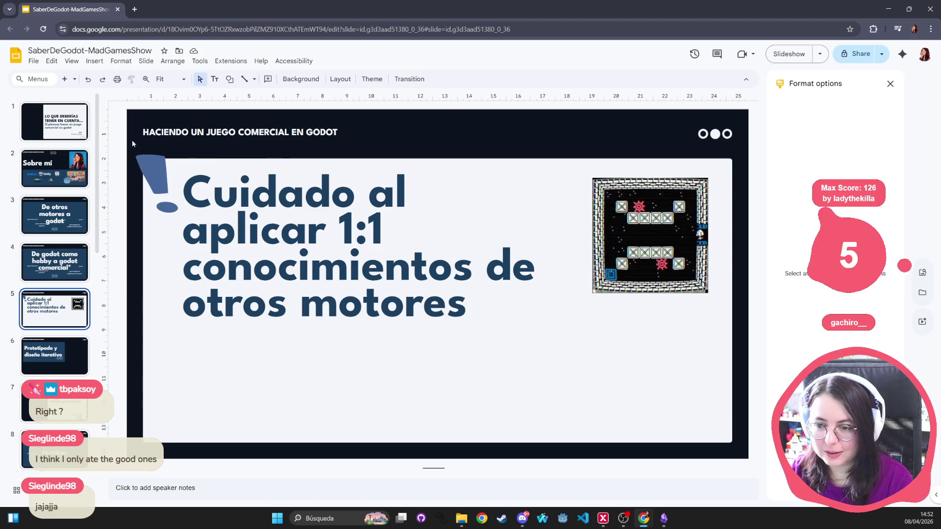
pyautogui.click(73, 128)
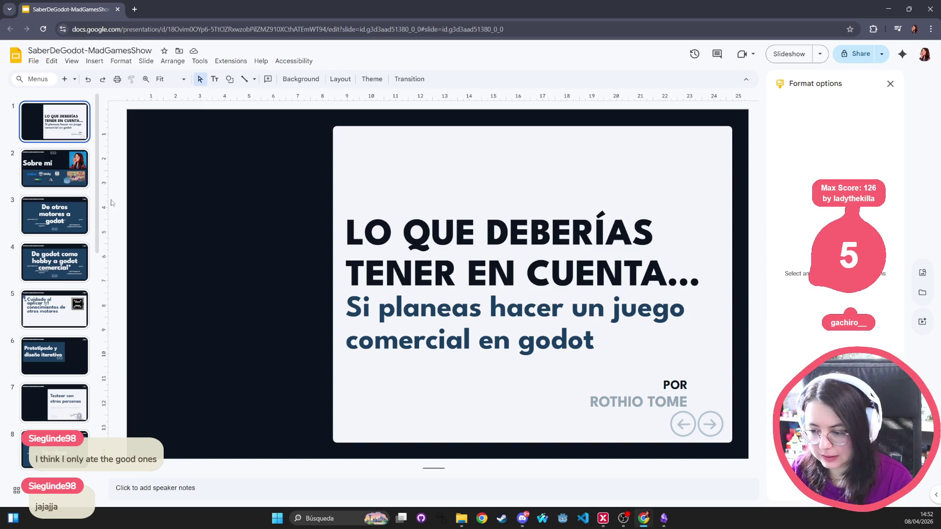
# - Review slides 1–5, then drag 'Cuidado al aplicar 1:1' up to become slide 4
pyautogui.click(70, 186)
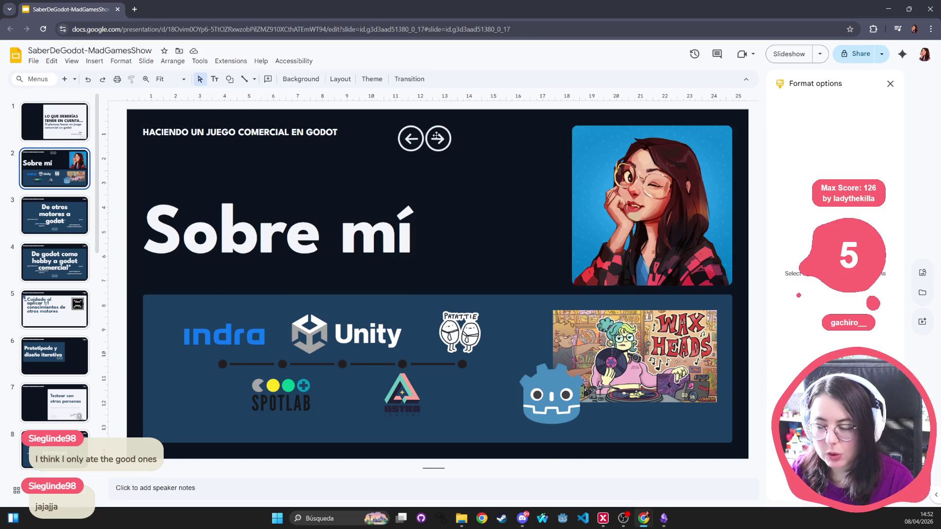
pyautogui.click(55, 216)
pyautogui.click(48, 281)
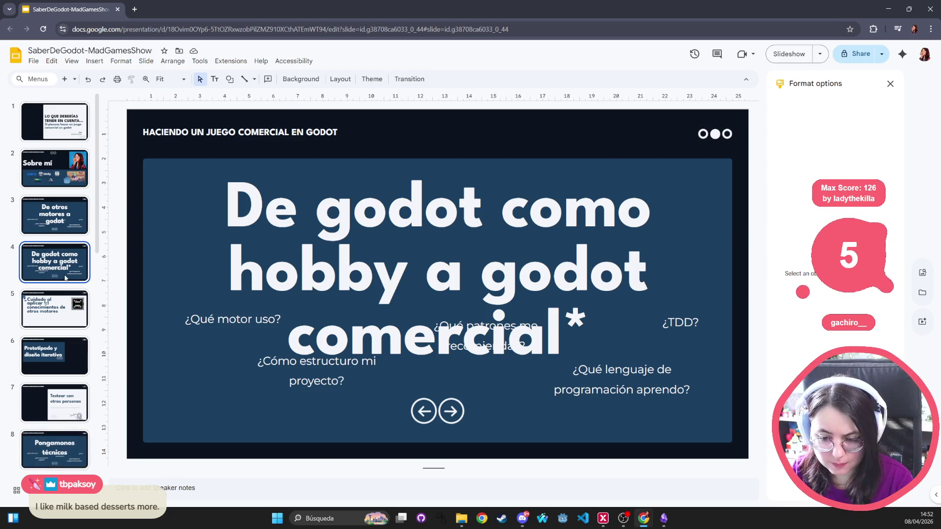
pyautogui.click(46, 231)
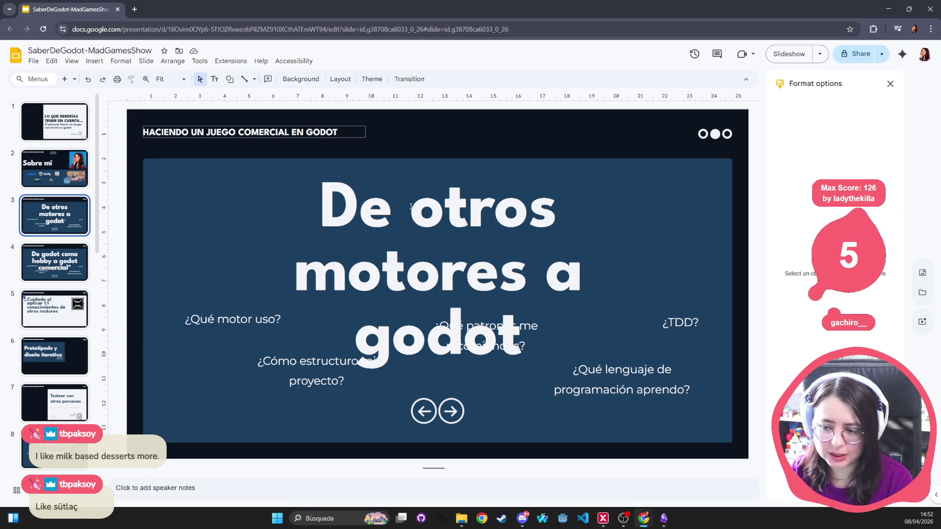
pyautogui.click(47, 320)
pyautogui.moveTo(47, 320); pyautogui.dragTo(53, 255)
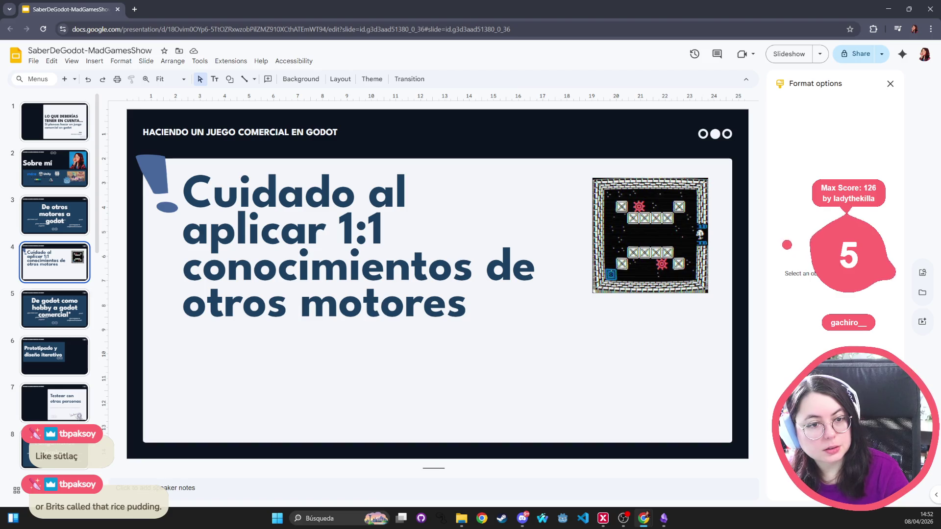
# - Remove the accidentally pasted 'sütlaç' text and search Google for 'sütlaç' in a new tab
pyautogui.hotkey('alt', 'Tab')
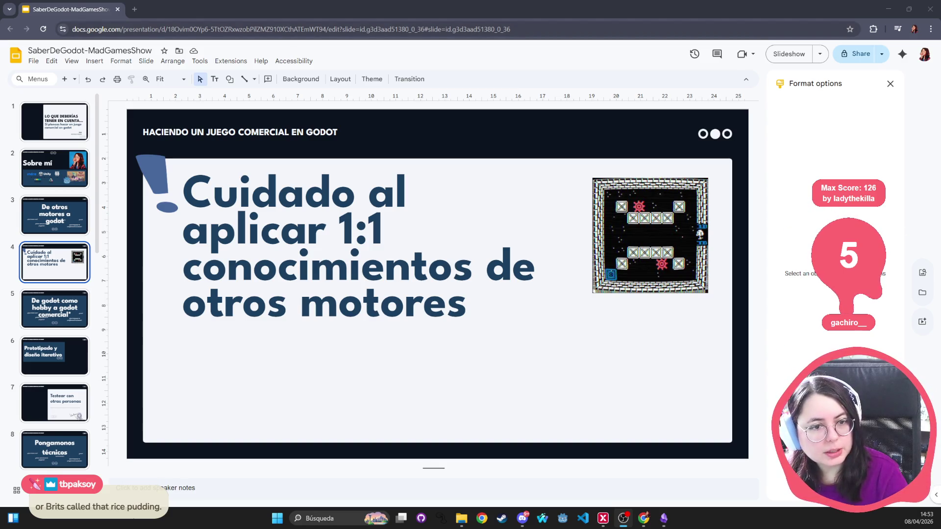
pyautogui.click(132, 10)
pyautogui.write('sütlaç')
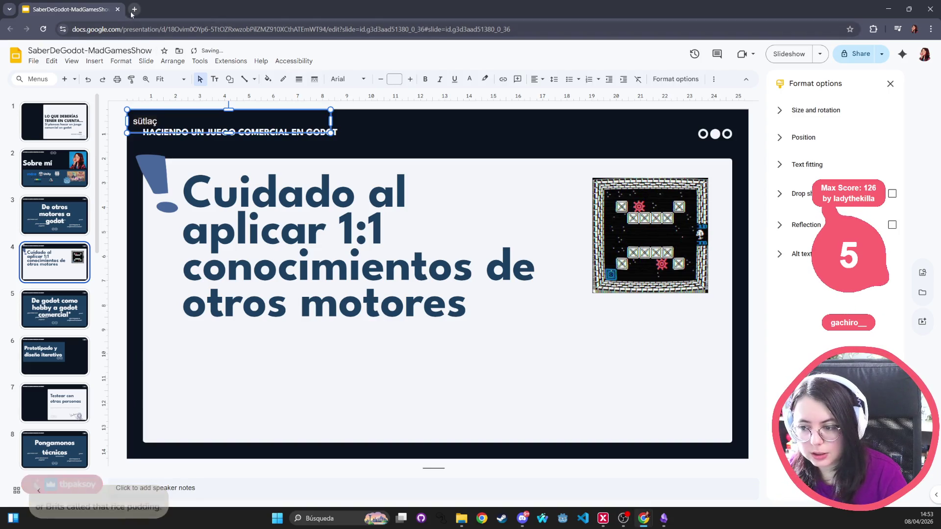
pyautogui.hotkey('ctrl', 'x')
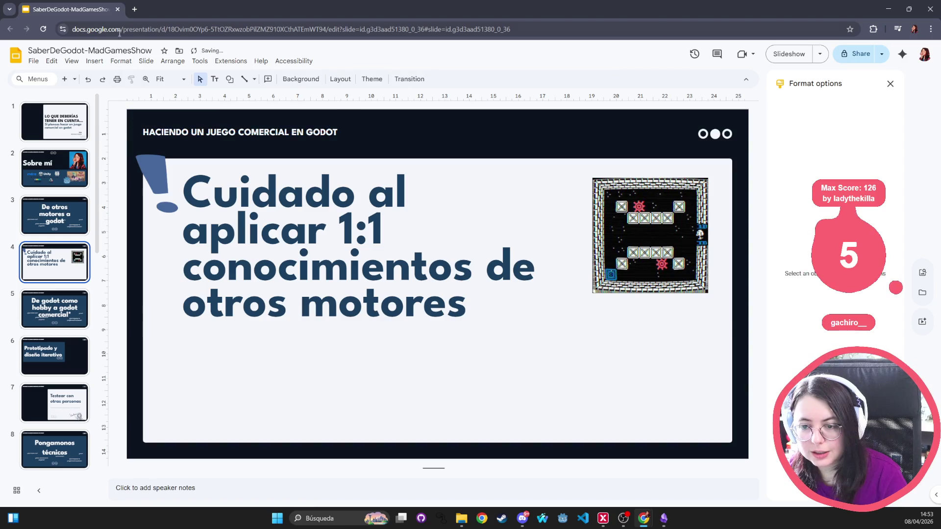
pyautogui.click(135, 9)
pyautogui.hotkey('ctrl', 'v')
pyautogui.press('Return')
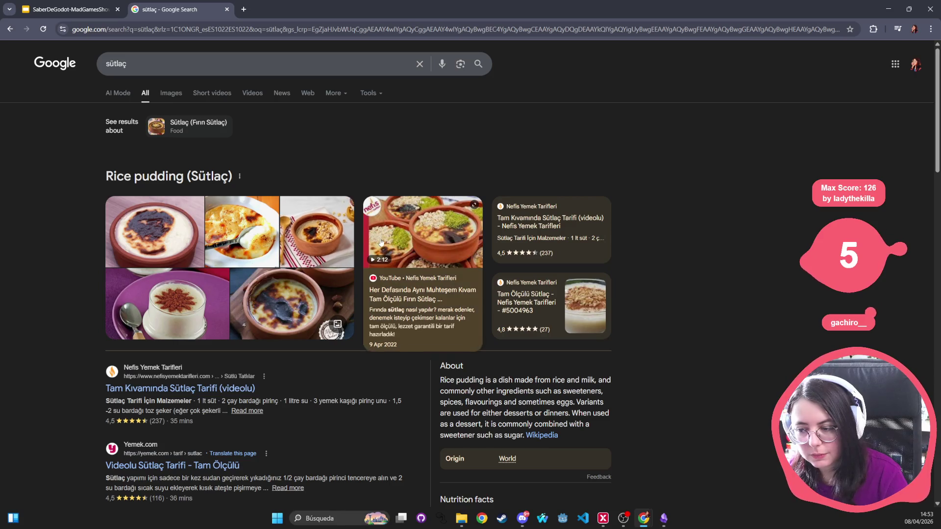
# - View sütlaç photos, then search for 'arroz con leche' and enlarge a result photo
pyautogui.click(186, 232)
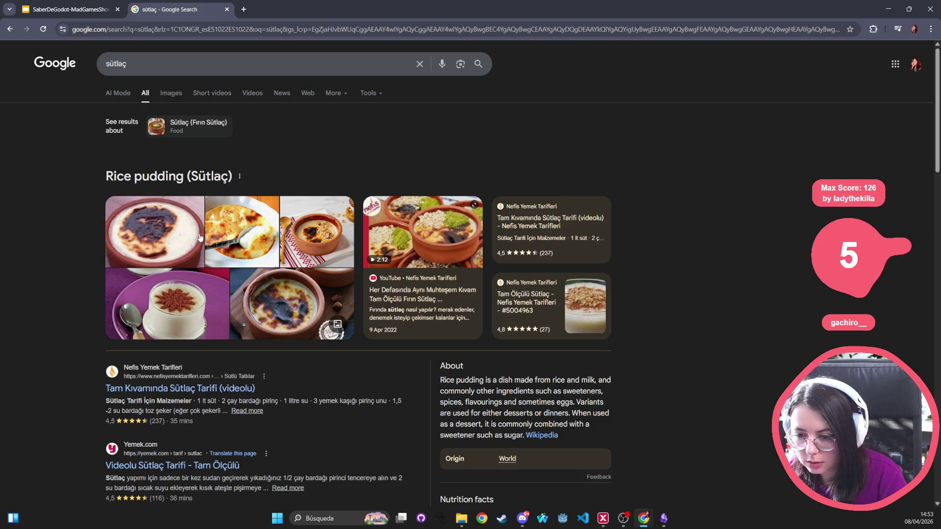
pyautogui.click(246, 232)
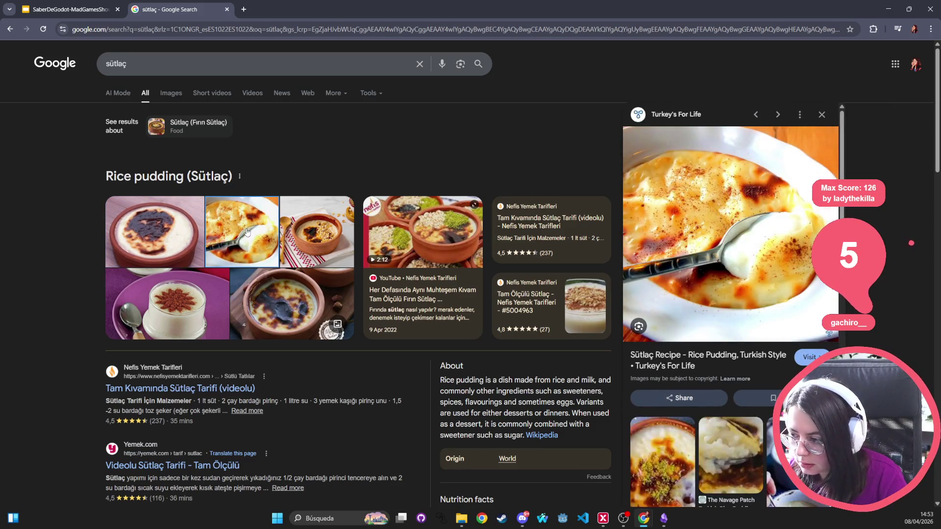
pyautogui.doubleClick(223, 70)
pyautogui.write('ar')
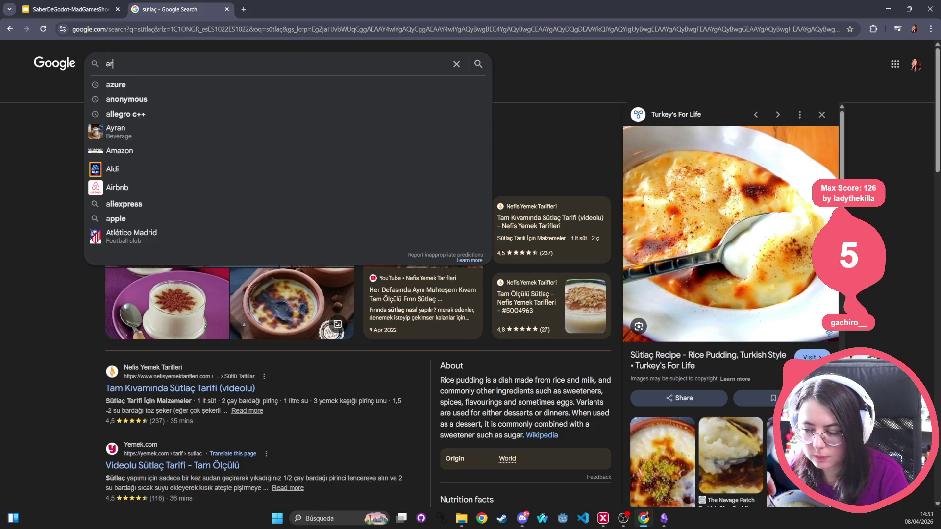
pyautogui.write('roz con leche')
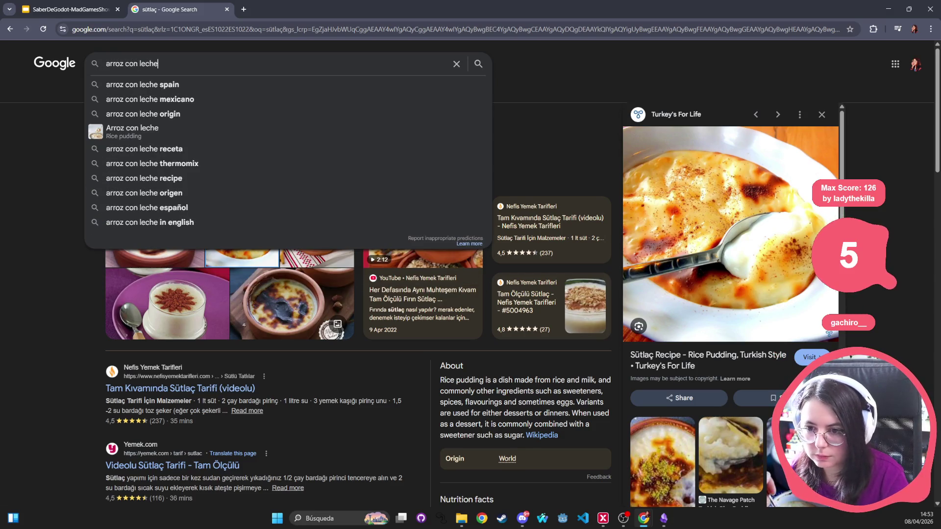
pyautogui.press('Return')
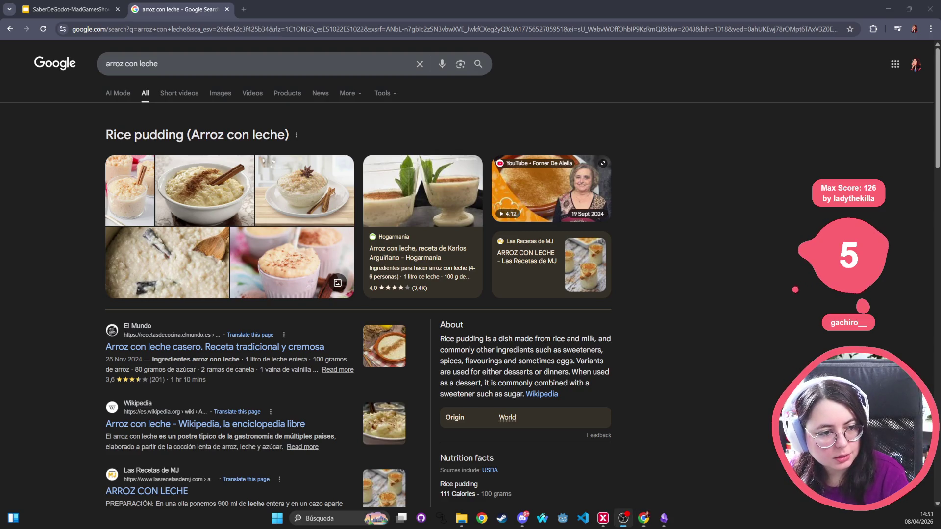
pyautogui.click(179, 282)
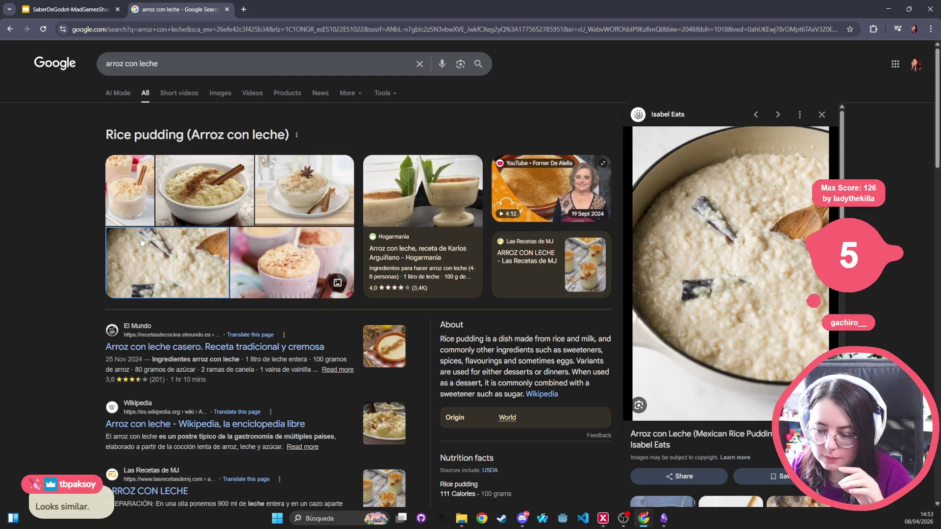
# - Browse arroz con leche image results, view the Asturian rice pudding photo, then close the tab
pyautogui.click(219, 94)
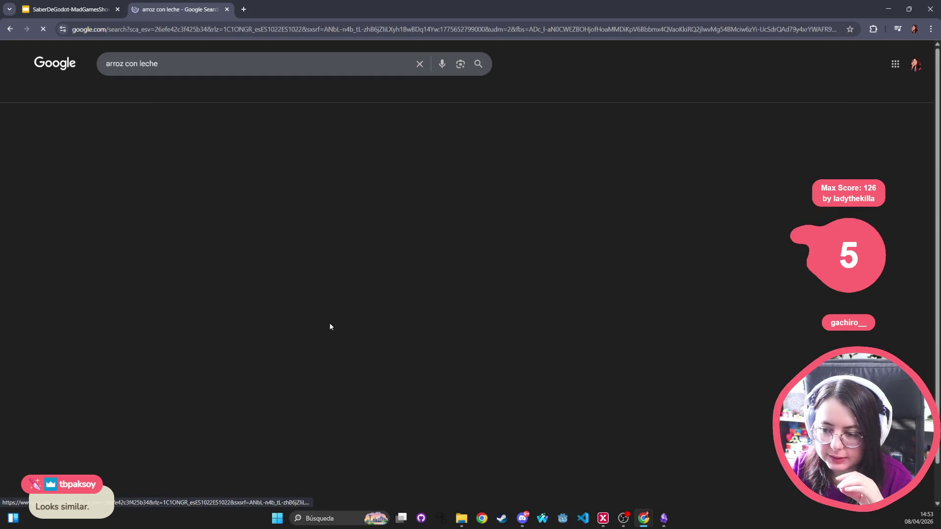
pyautogui.scroll(-2, 314, 376)
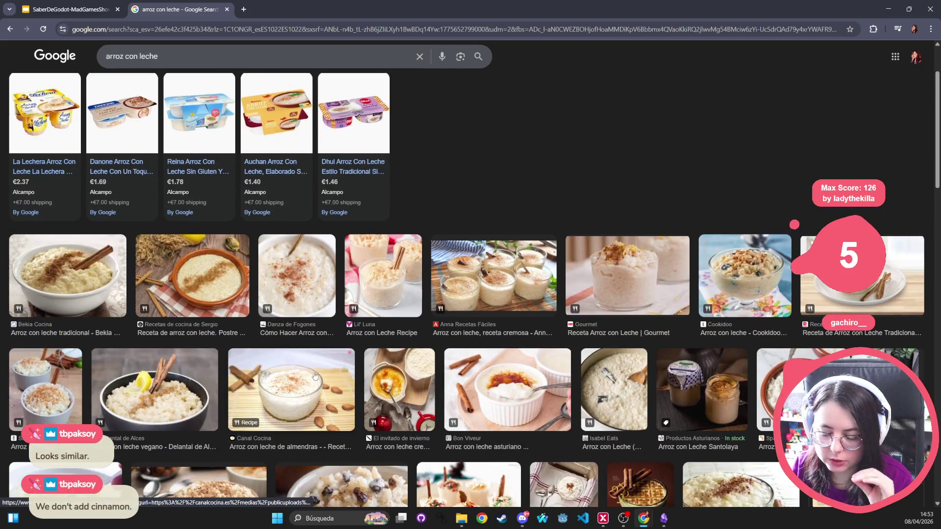
pyautogui.scroll(-2, 315, 376)
pyautogui.click(96, 411)
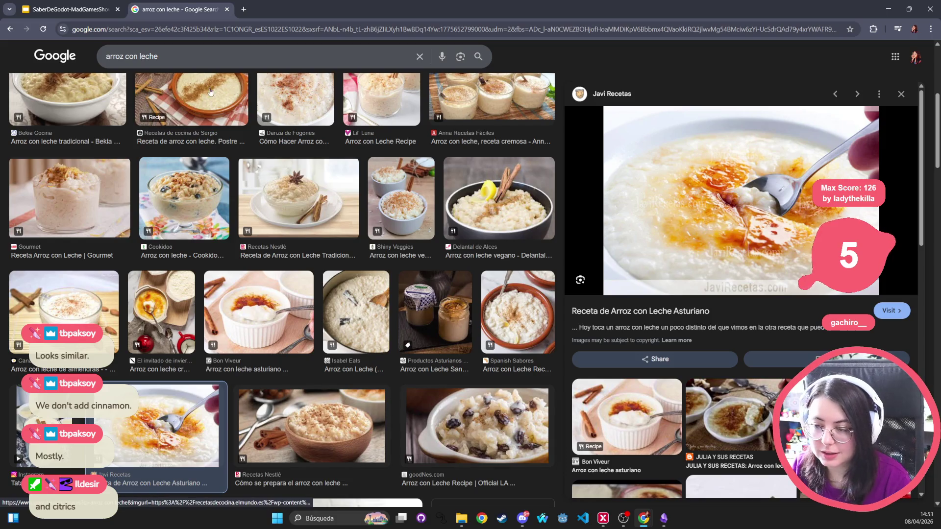
pyautogui.hotkey('ctrl', 'w')
pyautogui.click(169, 343)
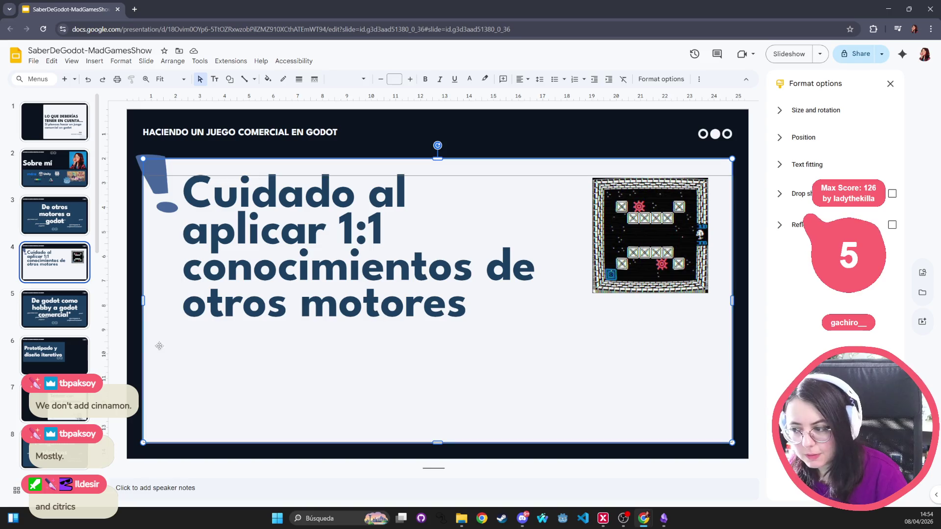
# - Insert a blank slide after slide 4, then delete it again
pyautogui.click(71, 287)
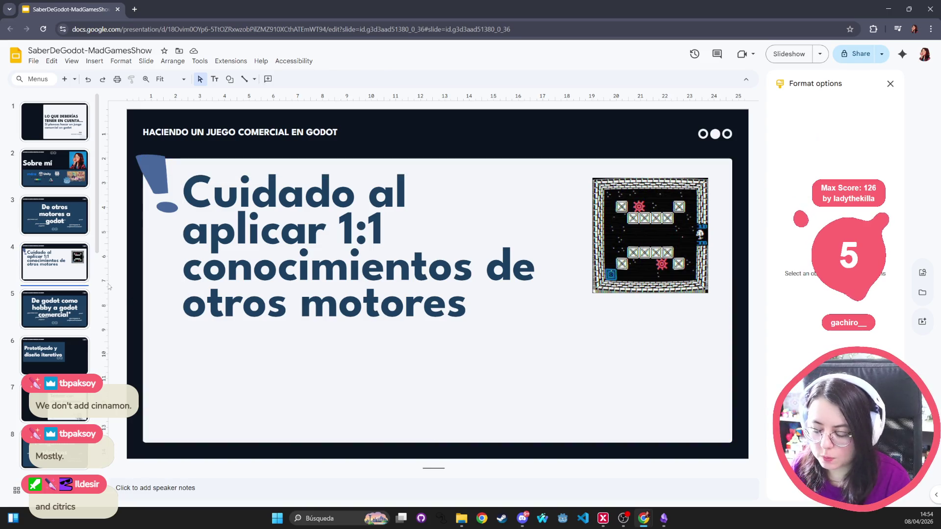
pyautogui.hotkey('ctrl', 'm')
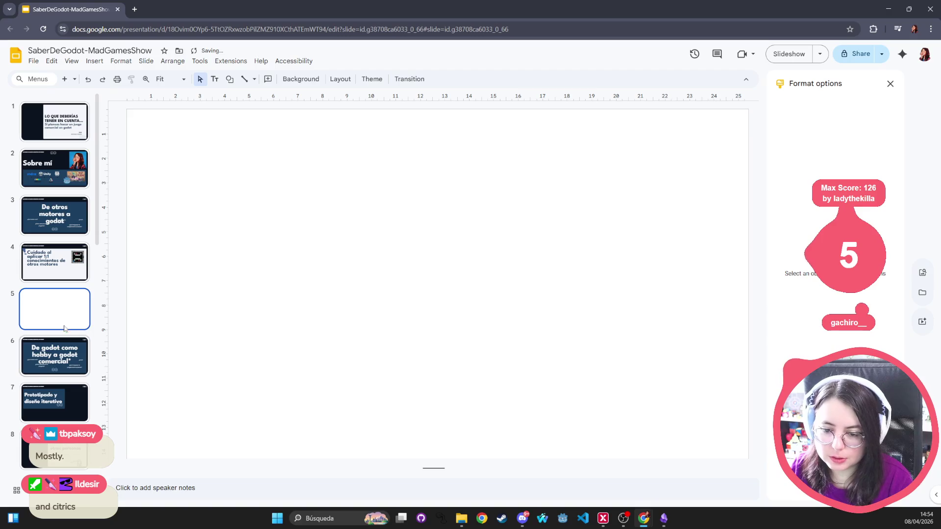
pyautogui.press('Delete')
pyautogui.click(53, 280)
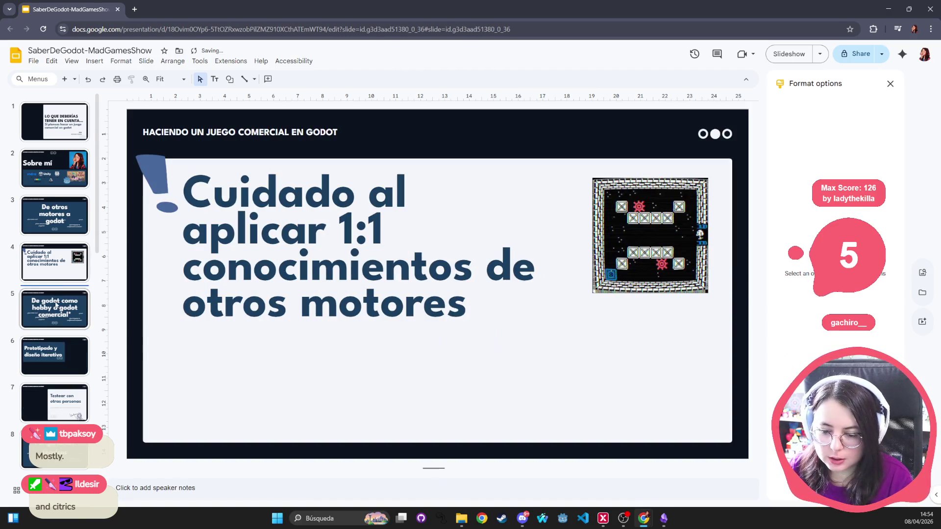
# - Browse the filmstrip to the 80/20 RULE slide and place its copy as slide 5
pyautogui.scroll(-4, 54, 285)
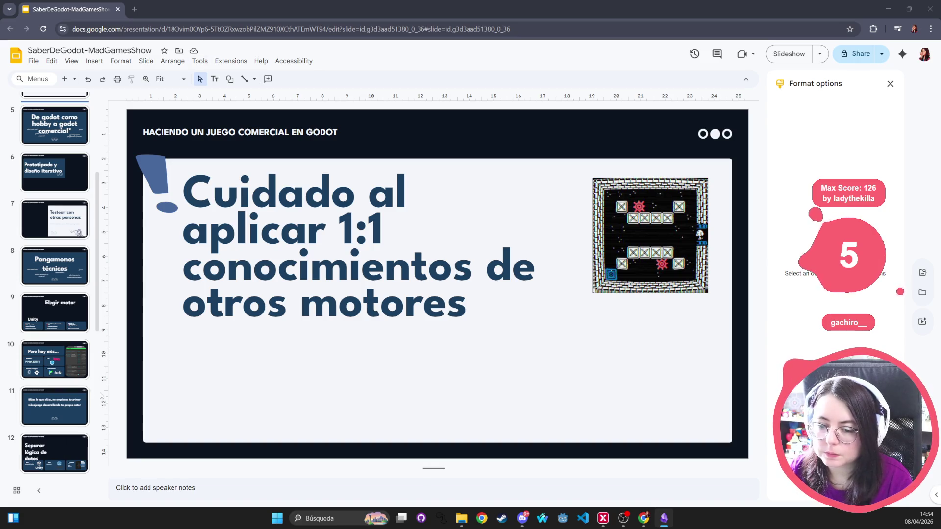
pyautogui.scroll(-1, 81, 336)
pyautogui.scroll(-6, 81, 336)
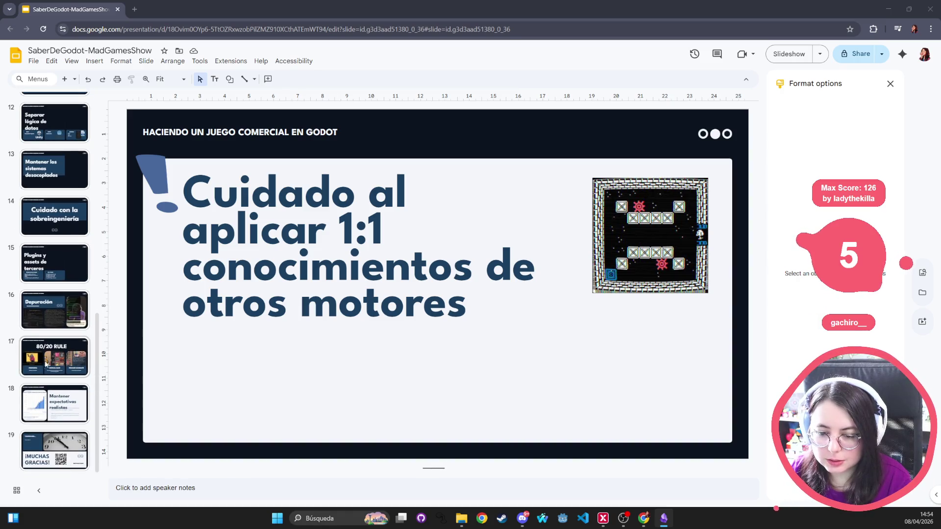
pyautogui.click(44, 364)
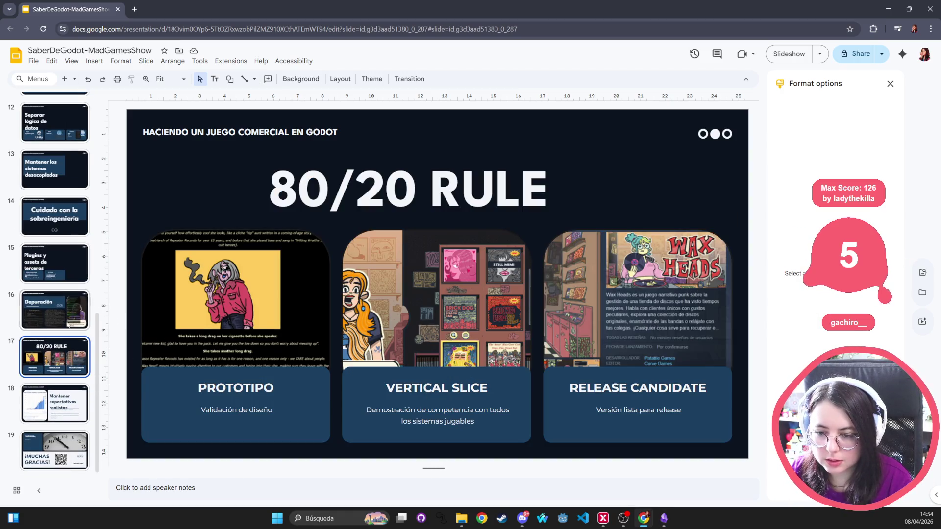
pyautogui.scroll(4, 66, 333)
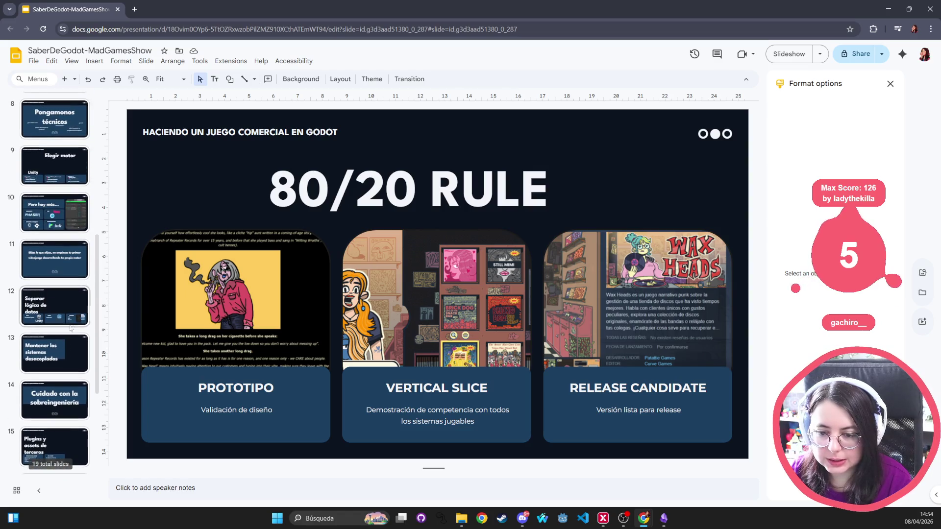
pyautogui.click(64, 308)
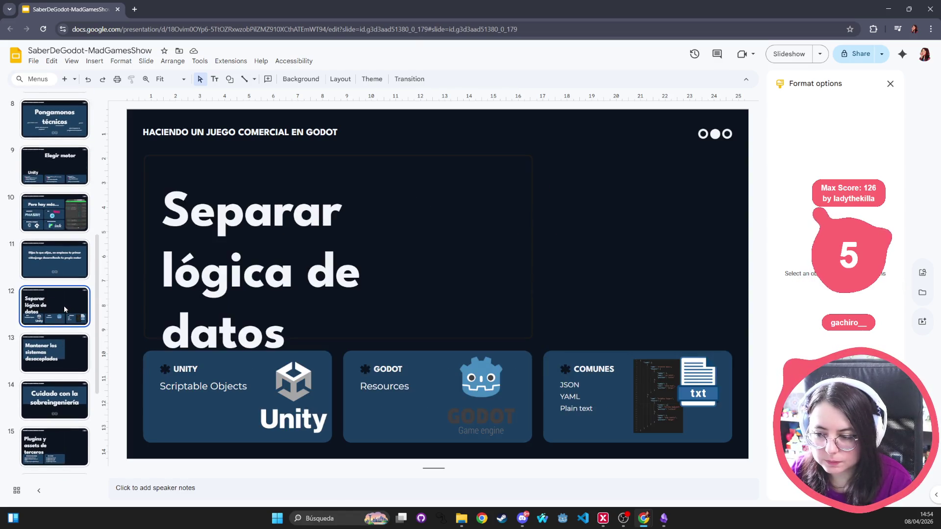
pyautogui.scroll(4, 63, 266)
pyautogui.click(45, 347)
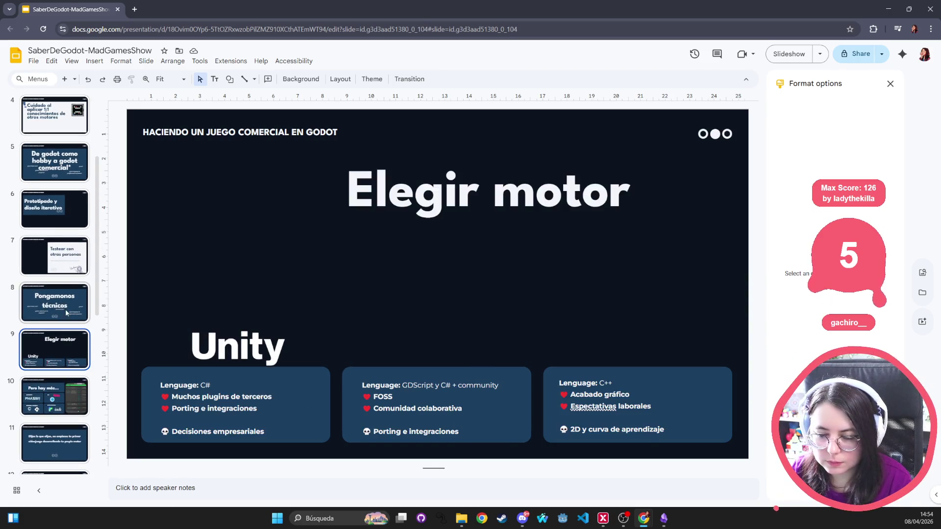
pyautogui.hotkey('ctrl', 'z')
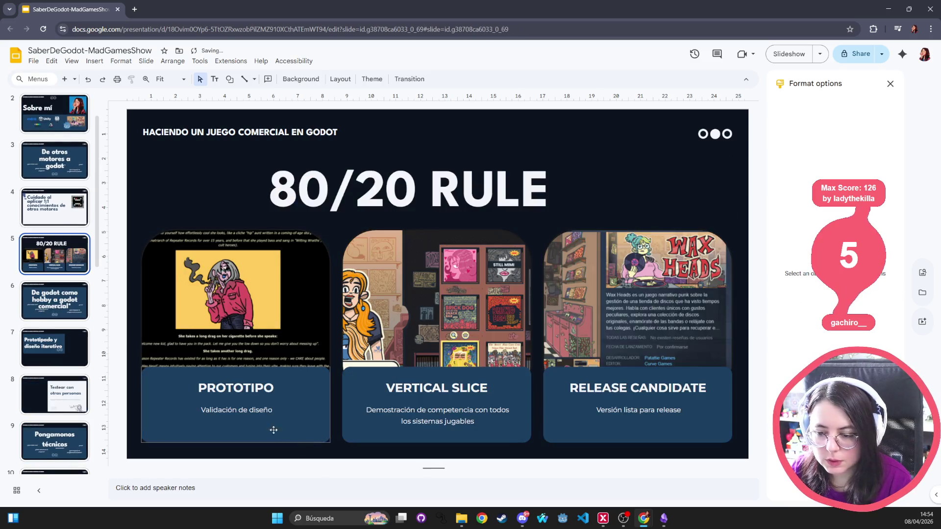
pyautogui.doubleClick(247, 391)
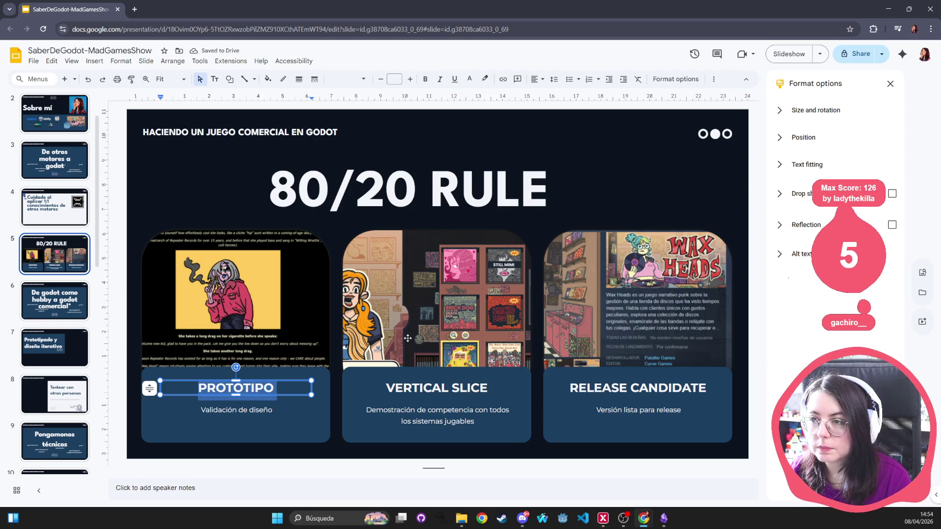
# - Rename the card headings to Pooling, Herencia vs componentes and User interface, widening the middle box
pyautogui.write('P')
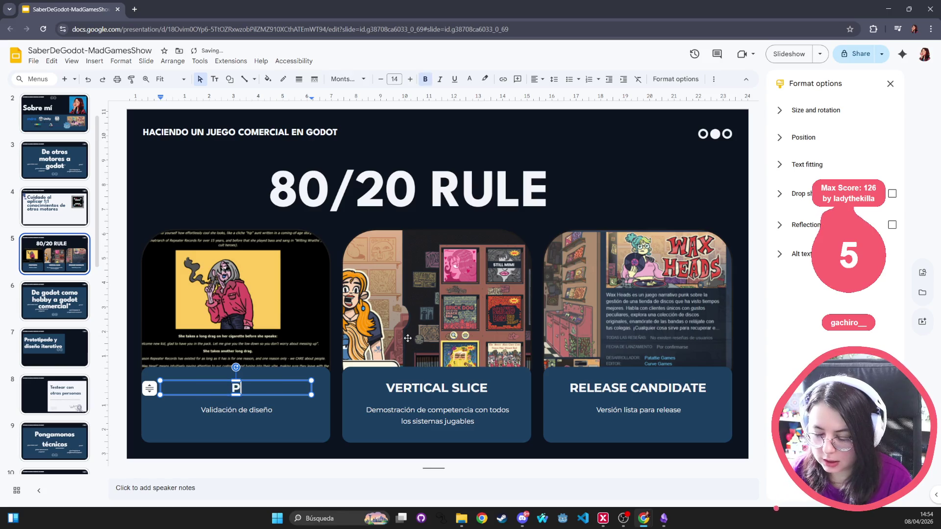
pyautogui.write('ooling')
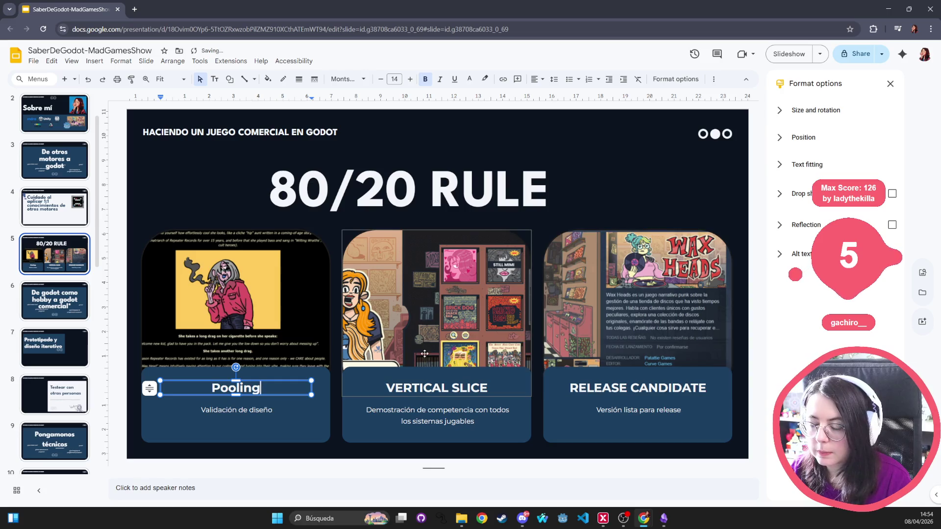
pyautogui.doubleClick(424, 388)
pyautogui.tripleClick(424, 391)
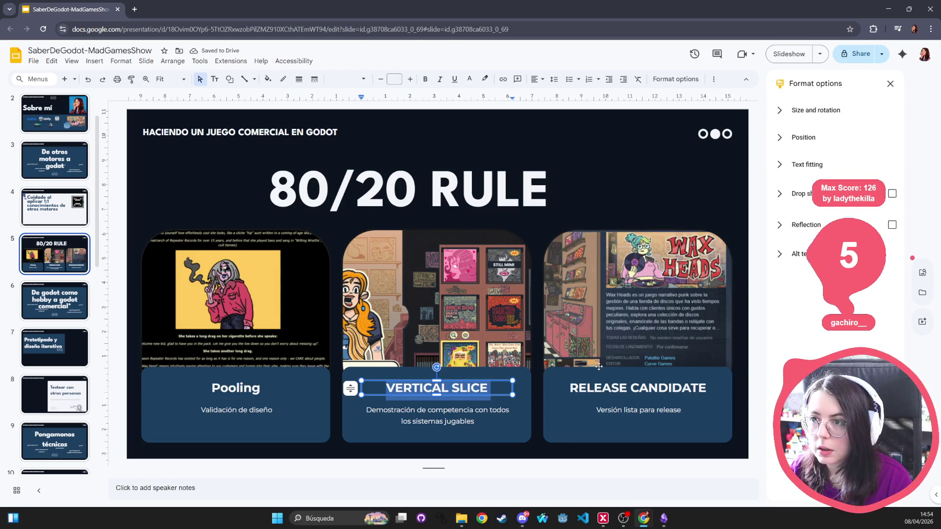
pyautogui.write('Her')
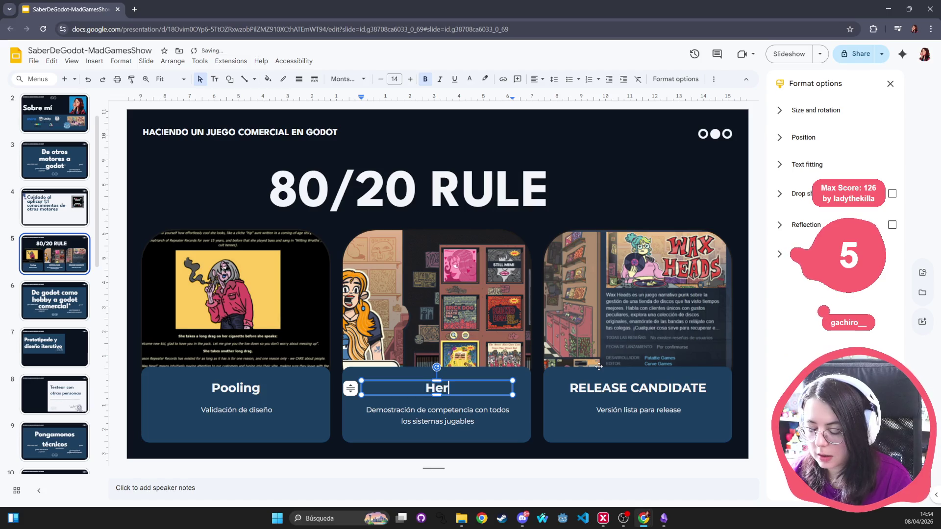
pyautogui.write('encia vs com')
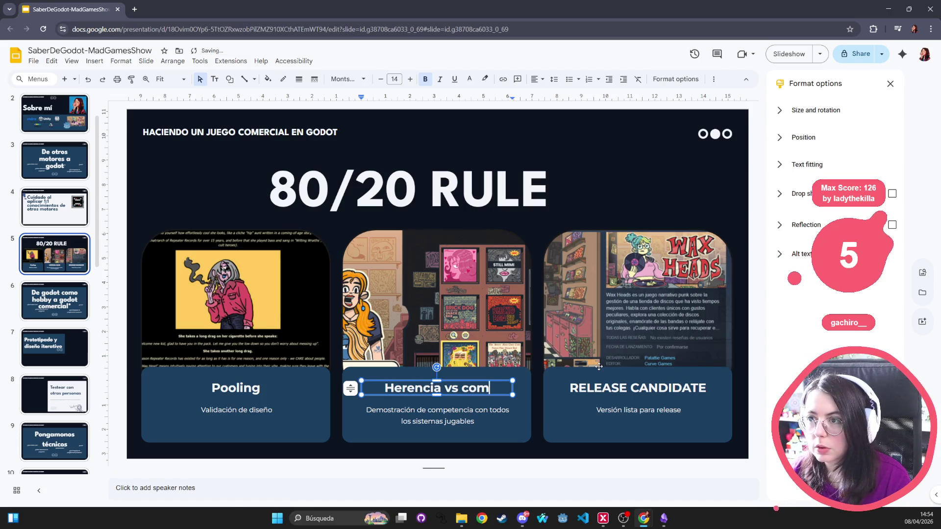
pyautogui.write('ponentes')
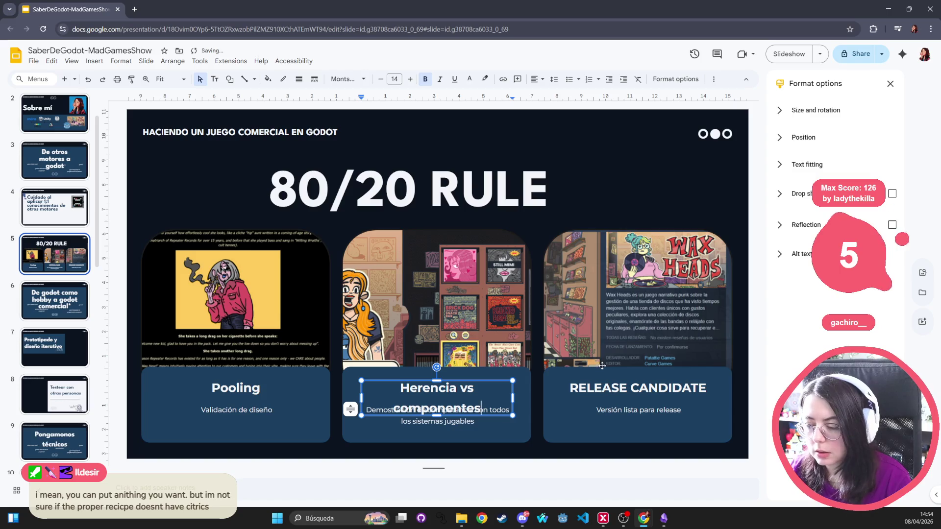
pyautogui.moveTo(512, 395); pyautogui.dragTo(519, 395)
pyautogui.moveTo(363, 397); pyautogui.dragTo(354, 397)
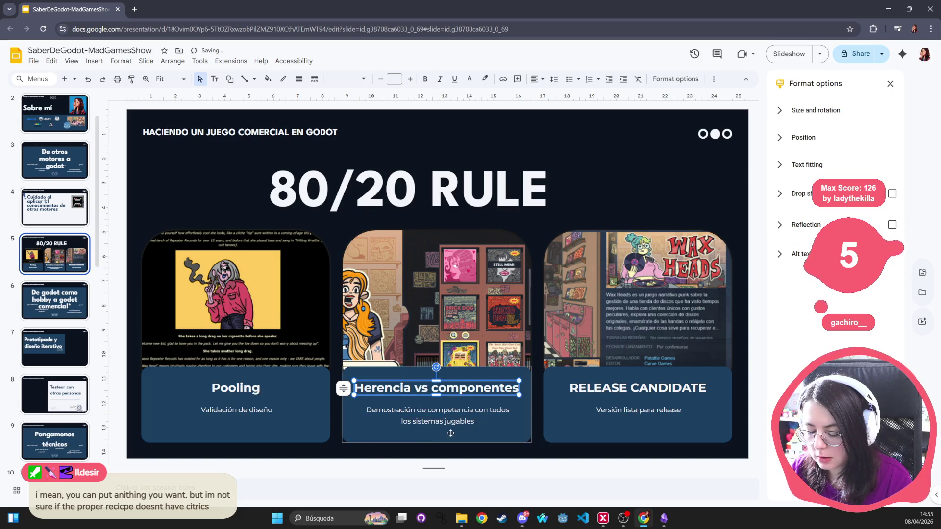
pyautogui.click(624, 388)
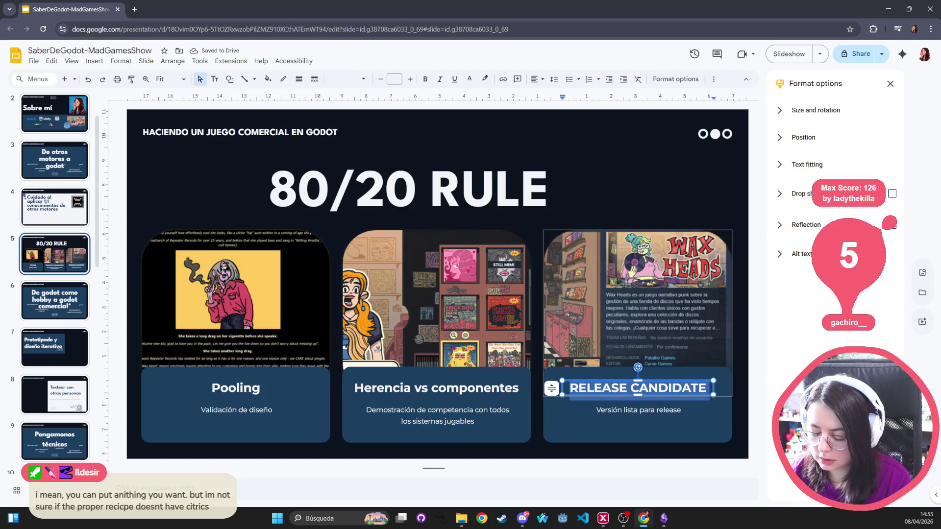
pyautogui.write('U')
pyautogui.write('ser interface')
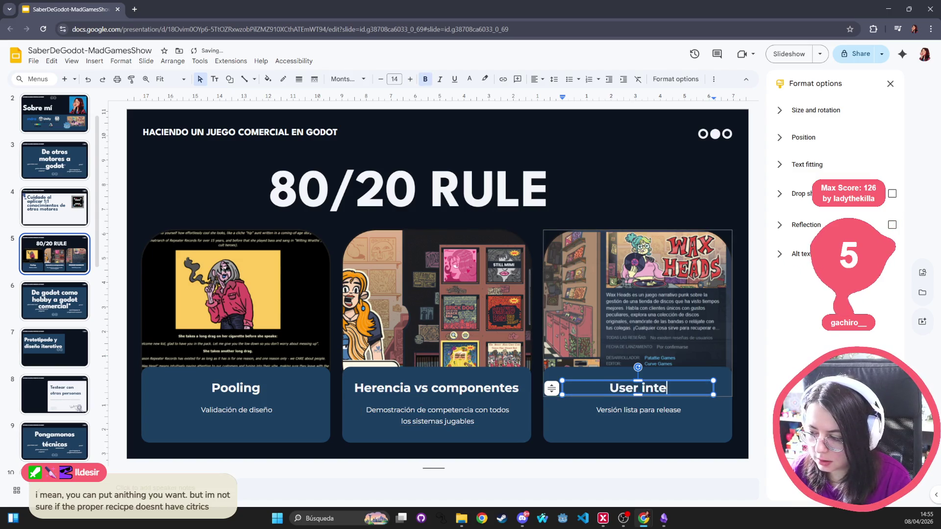
pyautogui.press('Escape')
pyautogui.press('Escape')
pyautogui.press('pageup')
pyautogui.press('pageup')
pyautogui.press('pagedown')
pyautogui.press('pagedown')
# - Delete the Pooling, Herencia and User interface card images, discarding an empty comment box
pyautogui.click(288, 272)
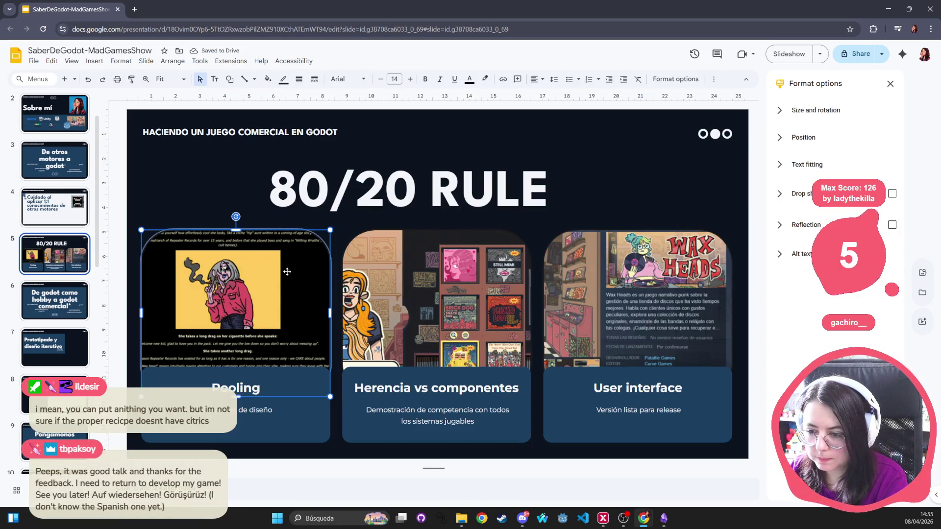
pyautogui.click(518, 79)
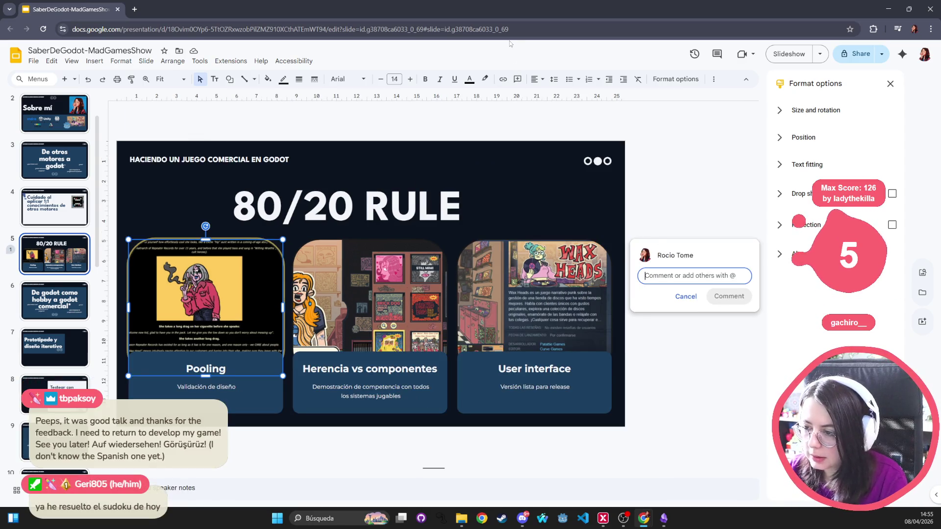
pyautogui.click(686, 296)
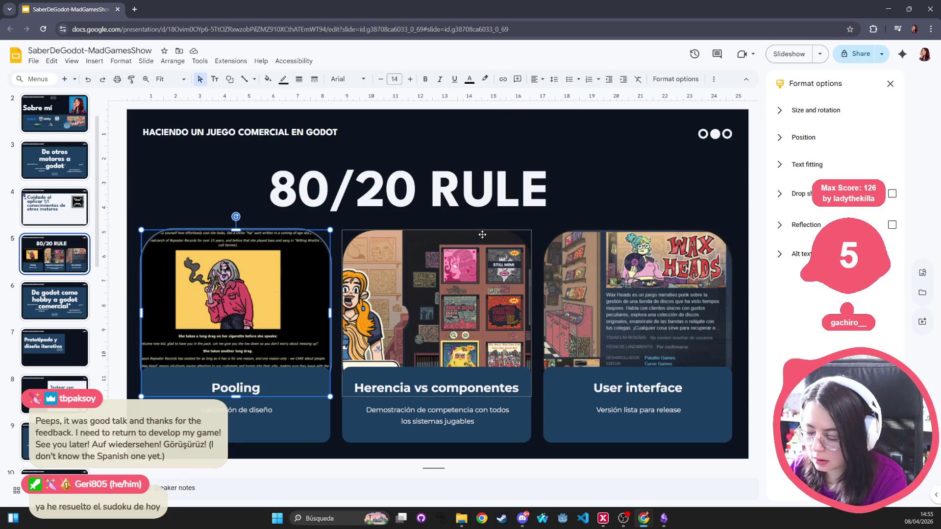
pyautogui.press('Delete')
pyautogui.click(498, 274)
pyautogui.press('Delete')
pyautogui.click(616, 300)
pyautogui.press('Delete')
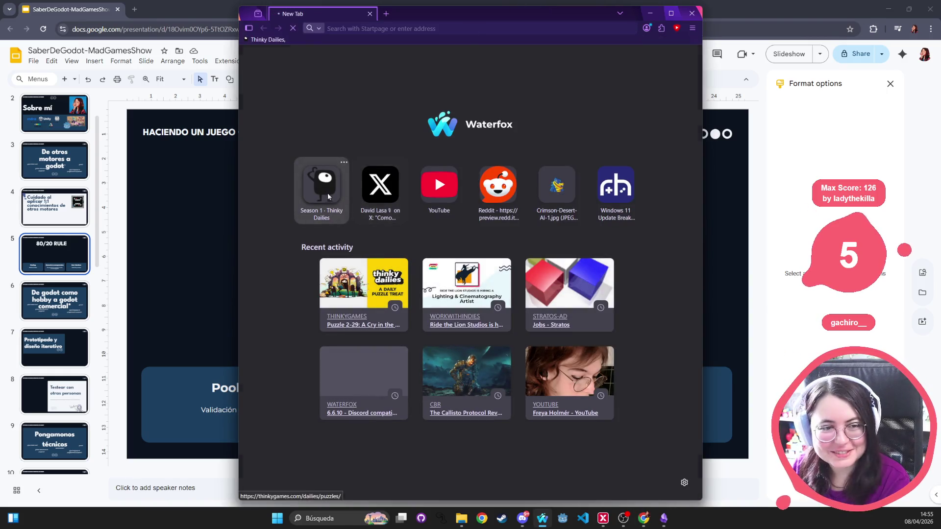
# - Open the Thinky Dailies puzzles page from the new tab
pyautogui.click(327, 195)
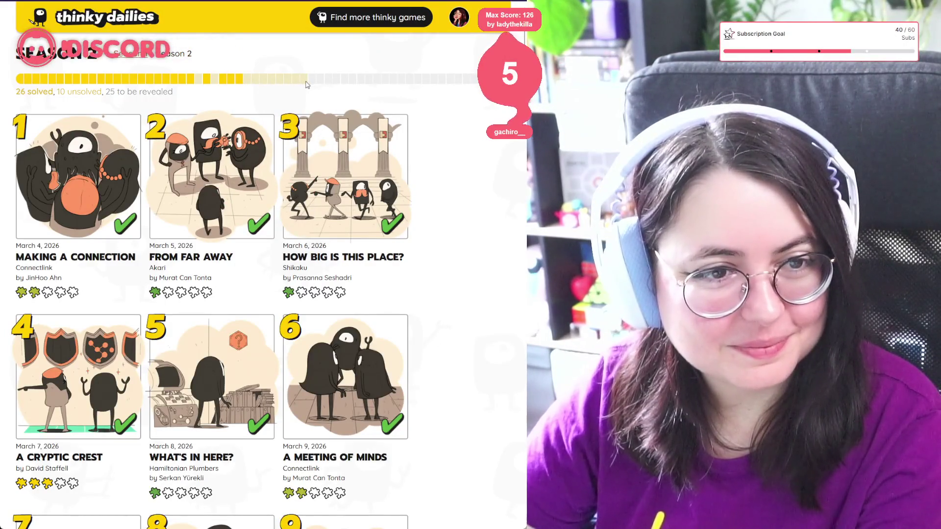
# - Scroll the Season 2 grid, peek at puzzle 29, then open puzzle 34 'Speedy Solvers'
pyautogui.scroll(-1, 306, 85)
pyautogui.scroll(-20, 302, 164)
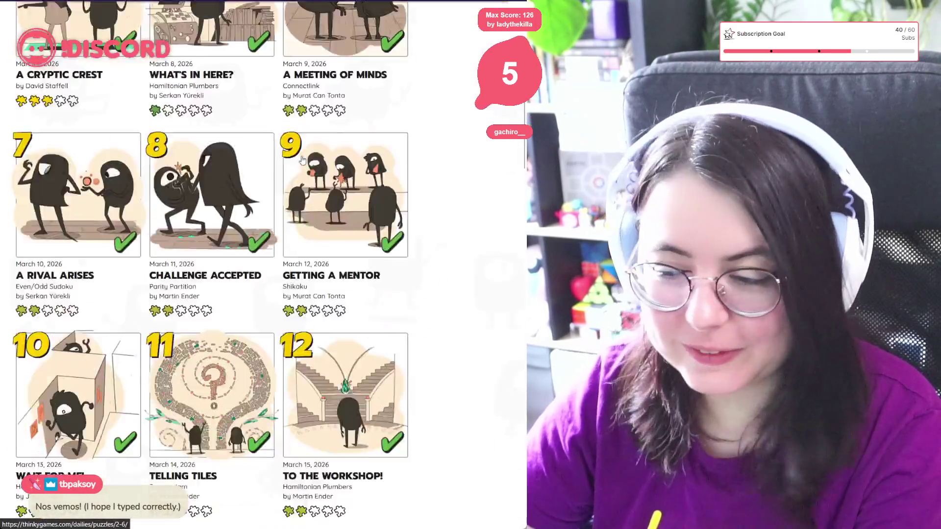
pyautogui.scroll(-4, 314, 155)
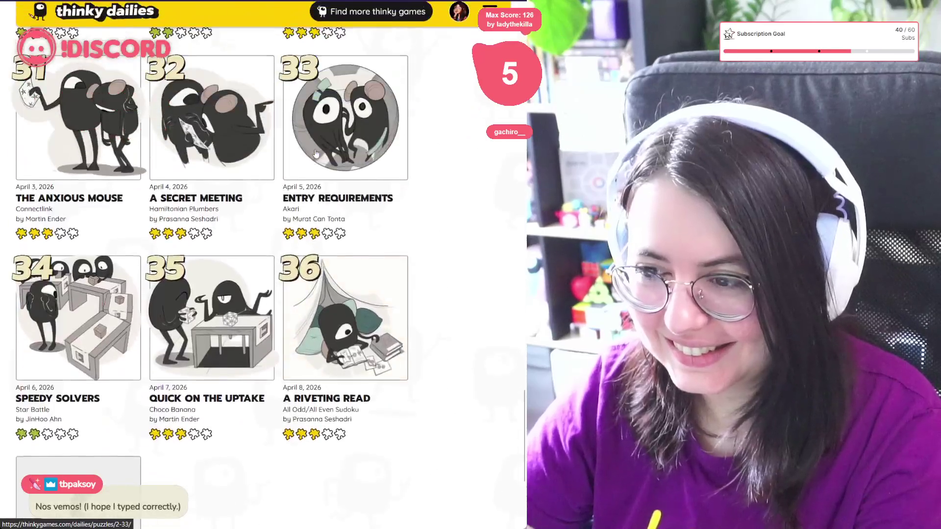
pyautogui.scroll(6, 343, 161)
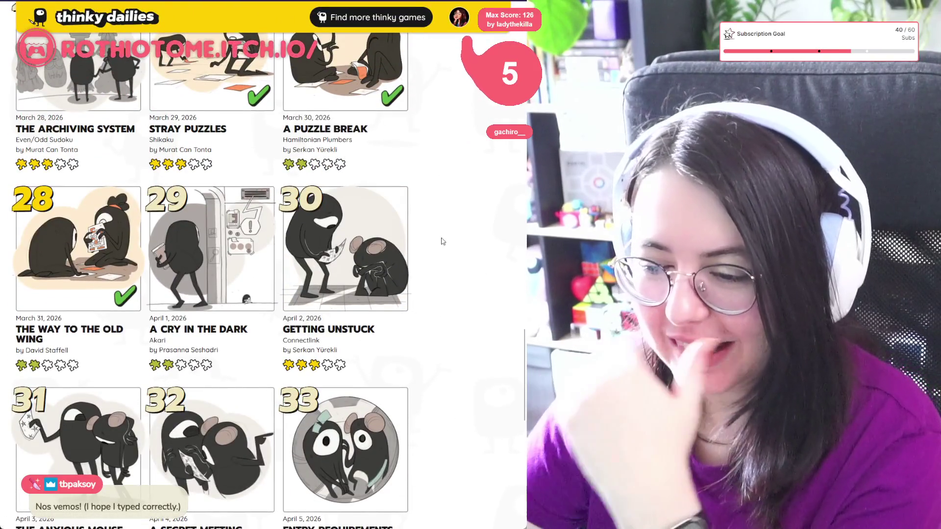
pyautogui.scroll(-5, 422, 230)
pyautogui.scroll(1, 422, 231)
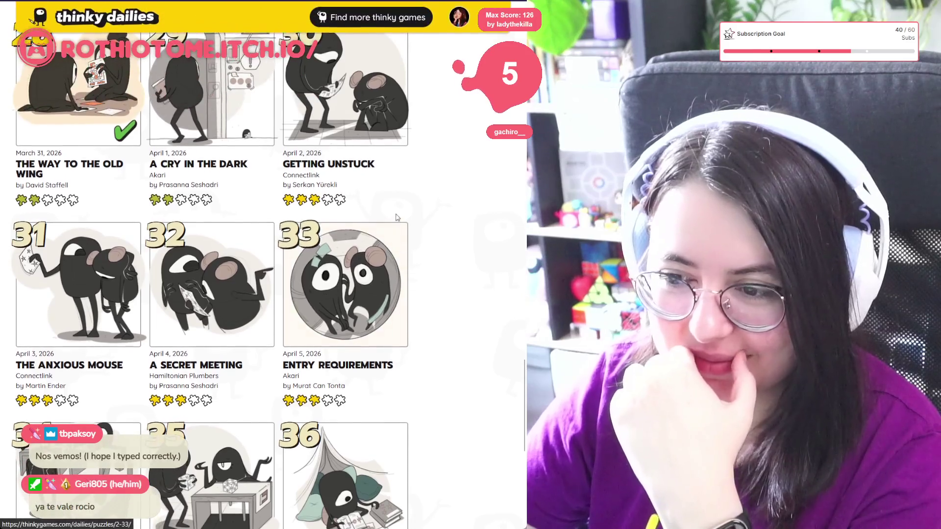
pyautogui.click(222, 114)
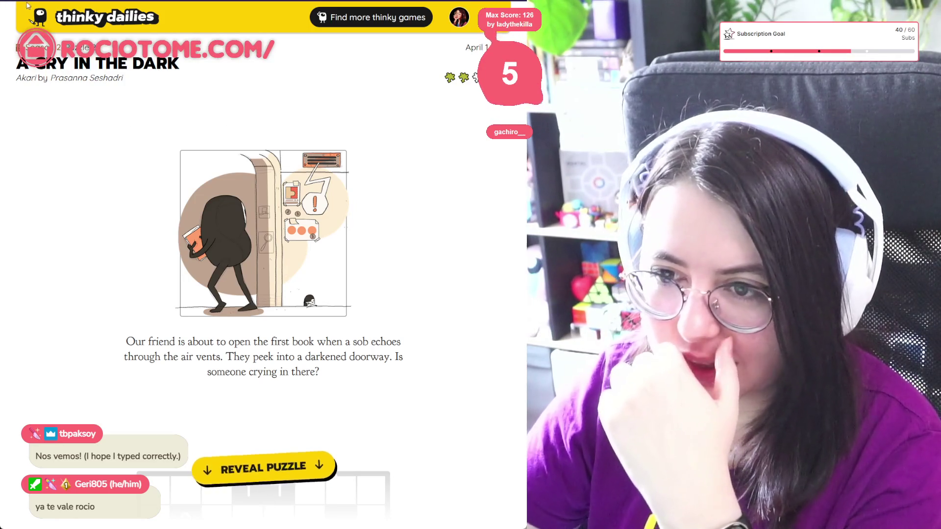
pyautogui.click(27, 48)
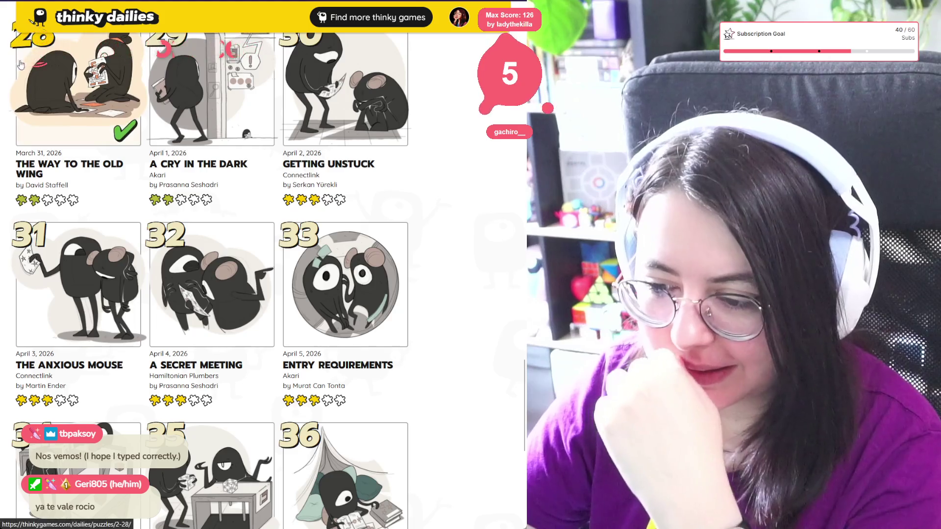
pyautogui.scroll(-1, 102, 273)
pyautogui.scroll(-2, 103, 273)
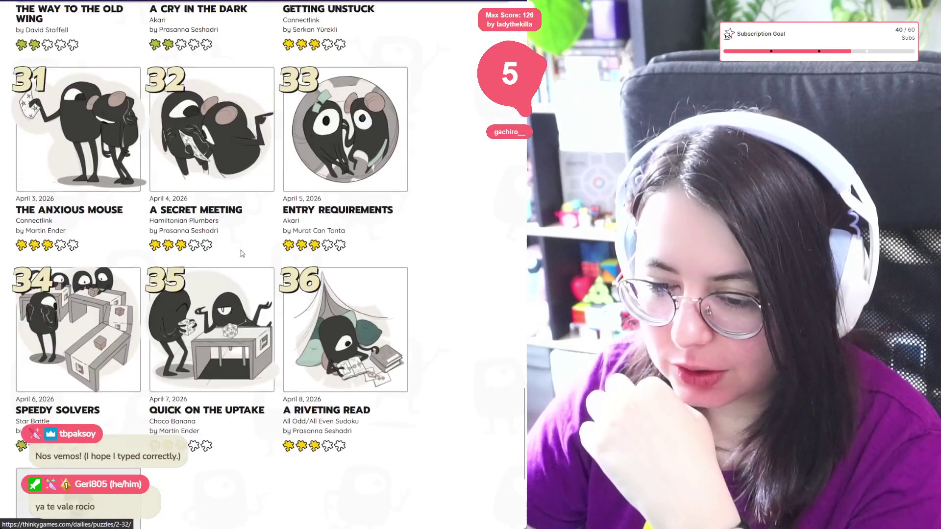
pyautogui.click(112, 336)
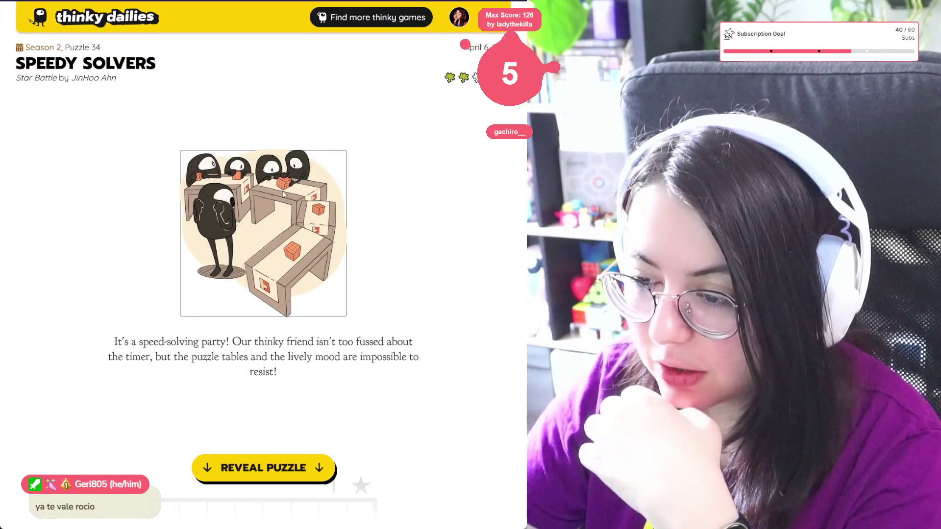
# - Reveal the puzzle, read the Star Battle rules, star row 3 column 2, and cross off column 2
pyautogui.click(269, 468)
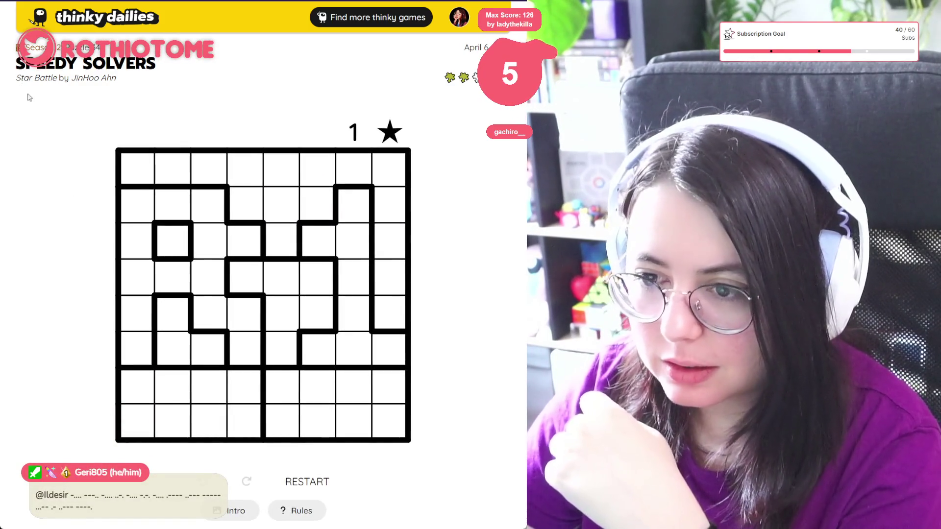
pyautogui.click(292, 511)
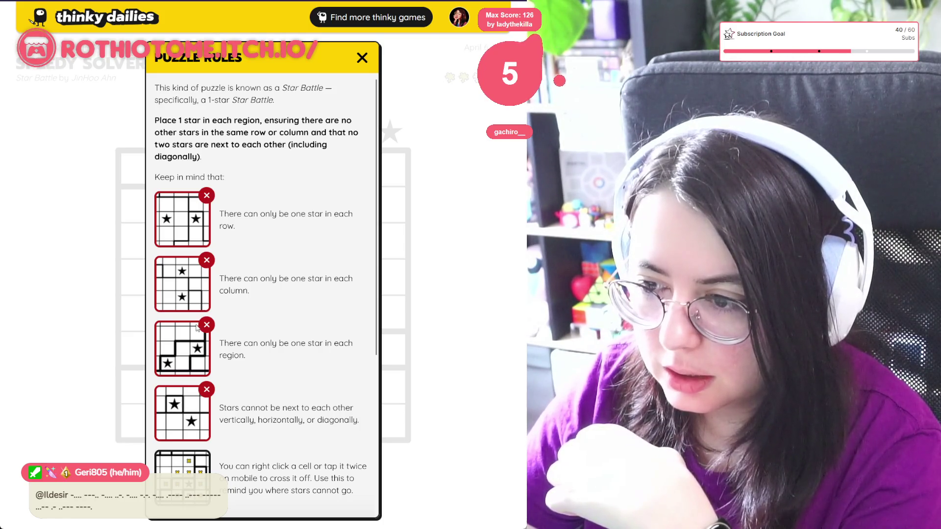
pyautogui.click(362, 58)
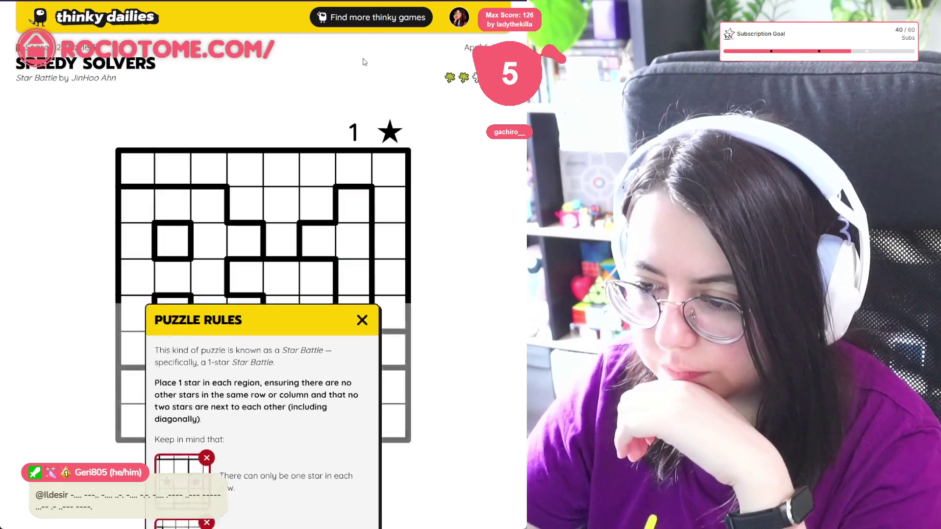
pyautogui.click(173, 241)
pyautogui.moveTo(172, 169); pyautogui.dragTo(186, 423)
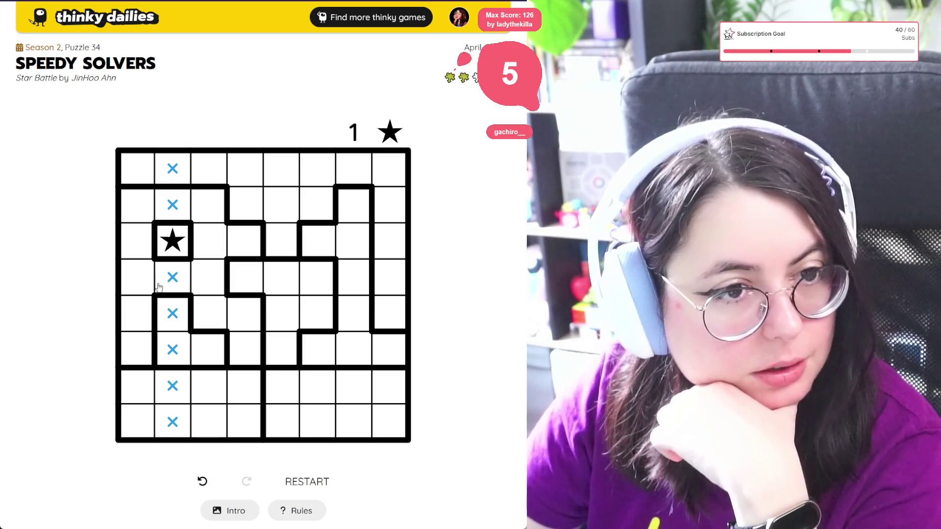
# - Cross off the rest of row 3 and the cells touching the first star
pyautogui.moveTo(206, 244); pyautogui.dragTo(392, 243)
pyautogui.click(137, 241)
pyautogui.click(137, 204)
pyautogui.click(137, 277)
pyautogui.click(209, 276)
pyautogui.click(209, 205)
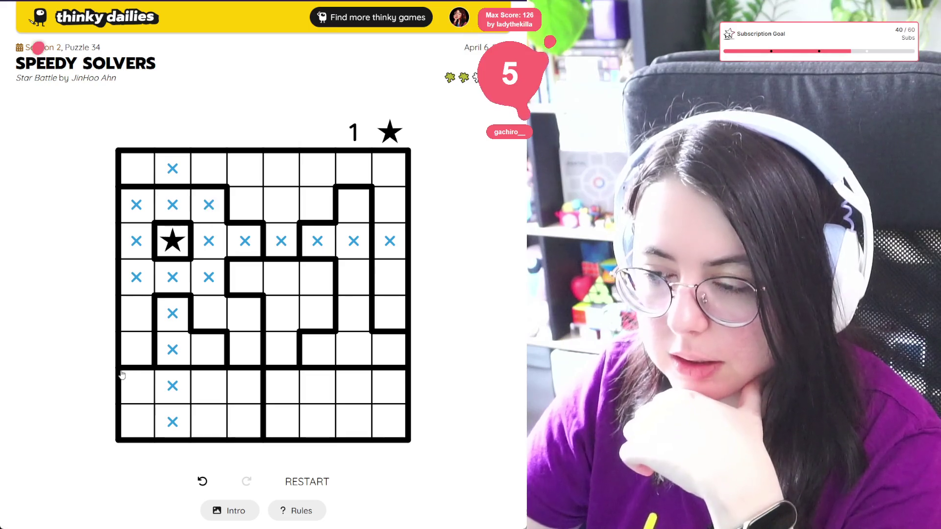
# - Star row 6 column 3 and row 5 column 1, crossing off nearby cells in columns 3 and 4
pyautogui.doubleClick(210, 354)
pyautogui.click(209, 313)
pyautogui.click(208, 169)
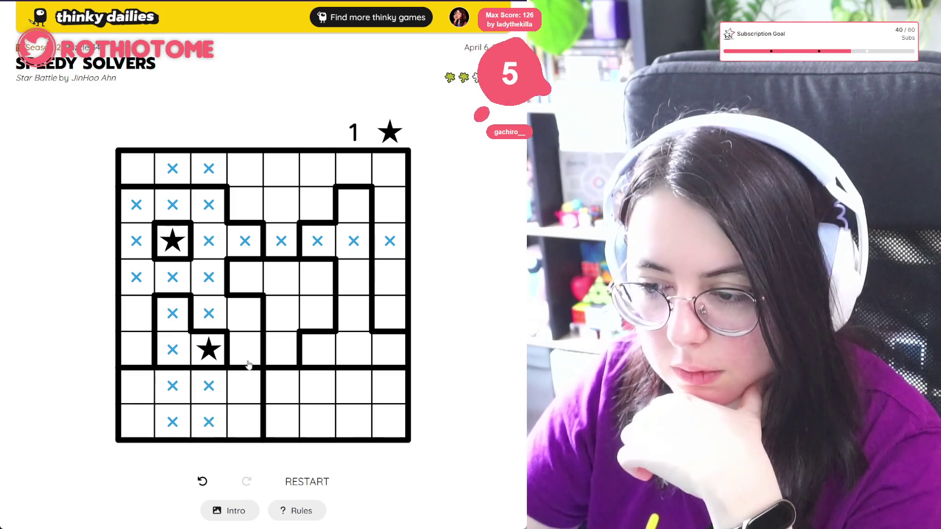
pyautogui.click(245, 386)
pyautogui.click(246, 316)
pyautogui.doubleClick(136, 313)
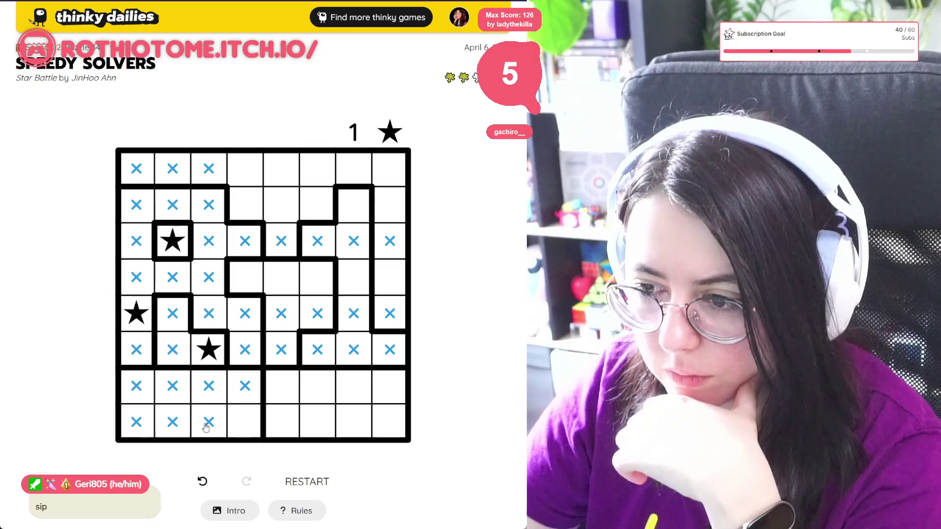
# - Star row 8 column 4 and row 2 column 7, crossing off the cells around the row 2 star
pyautogui.click(245, 422)
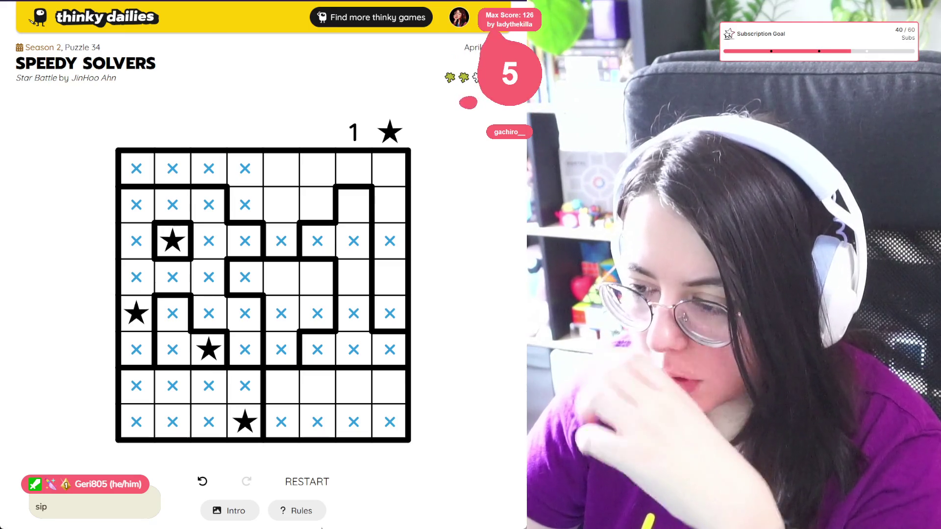
pyautogui.click(353, 204)
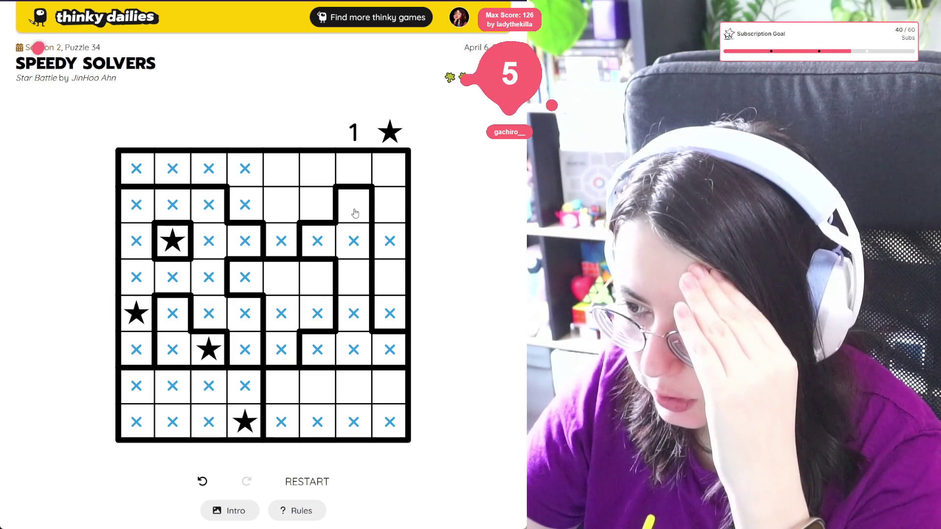
pyautogui.click(353, 277)
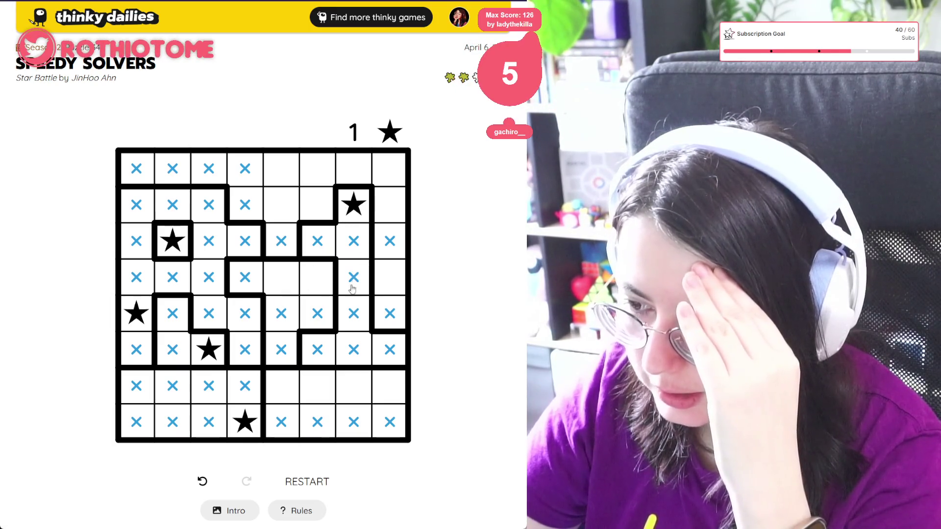
pyautogui.click(353, 386)
pyautogui.moveTo(271, 215); pyautogui.dragTo(392, 200)
pyautogui.click(353, 204)
pyautogui.click(354, 168)
pyautogui.click(317, 168)
pyautogui.click(390, 168)
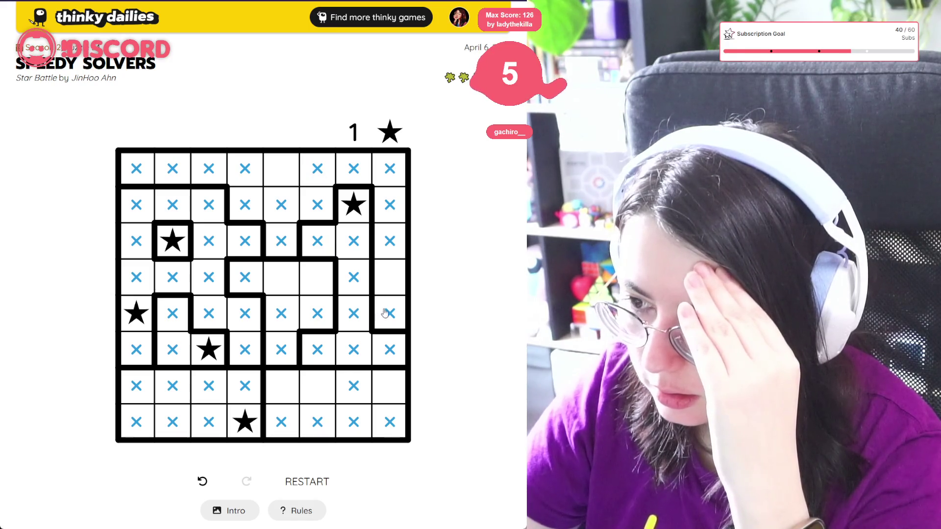
# - Fix the last stars at row 1 column 5, row 4 column 6 and row 7 column 8, then copy the 1:12 result
pyautogui.click(279, 172)
pyautogui.click(395, 287)
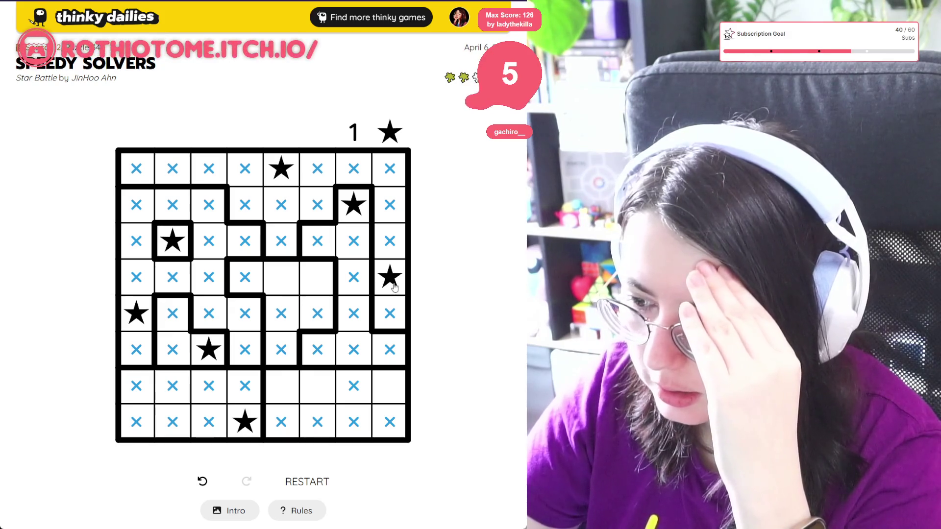
pyautogui.click(318, 389)
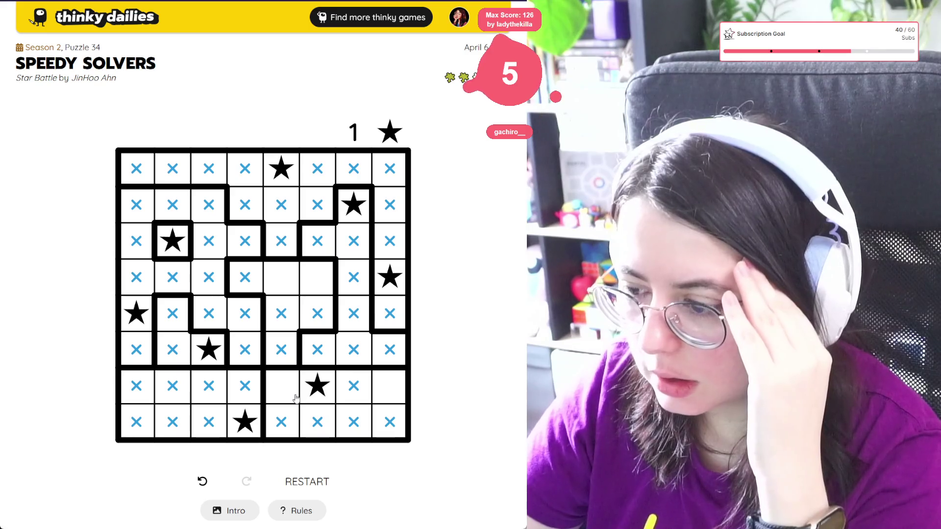
pyautogui.click(320, 383)
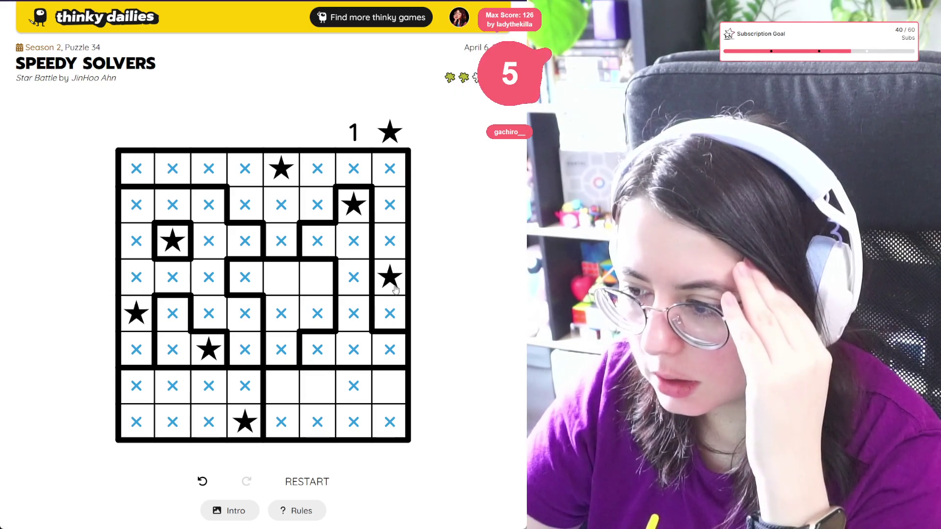
pyautogui.click(391, 286)
pyautogui.click(284, 170)
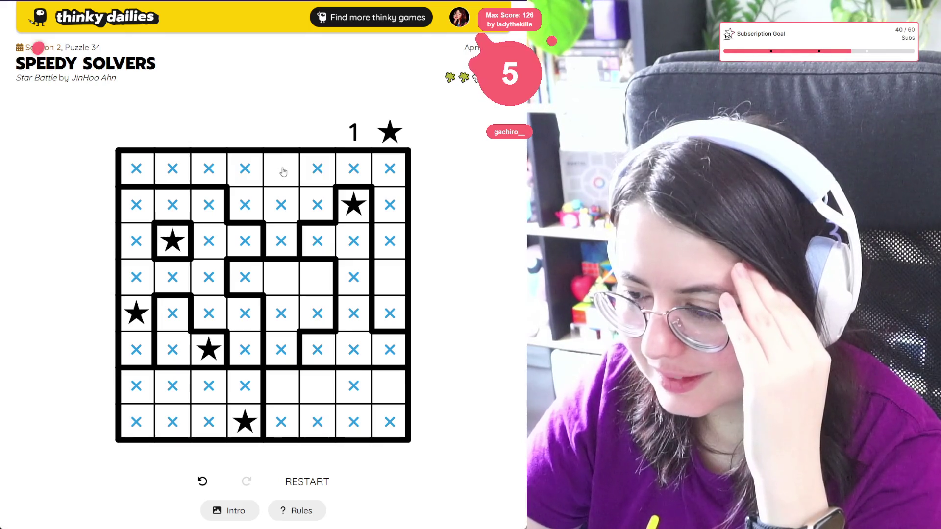
pyautogui.click(281, 168)
pyautogui.click(316, 275)
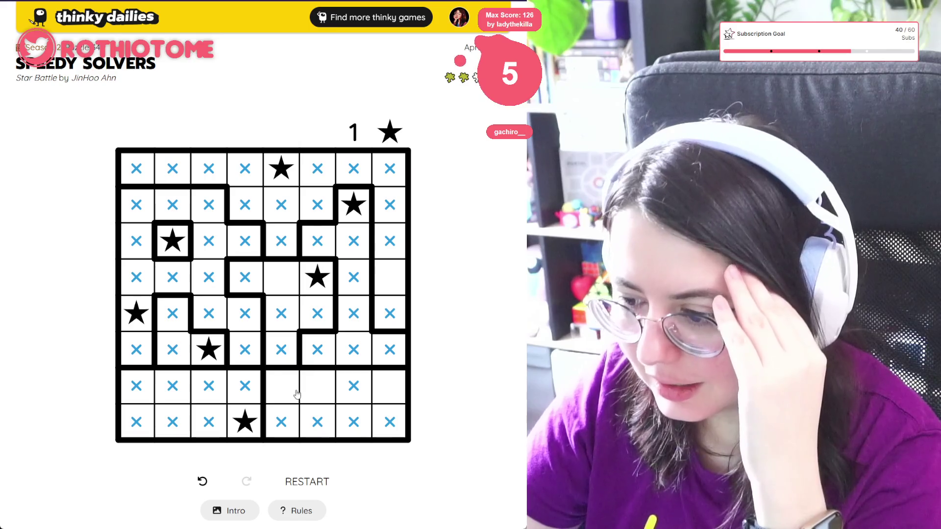
pyautogui.click(390, 386)
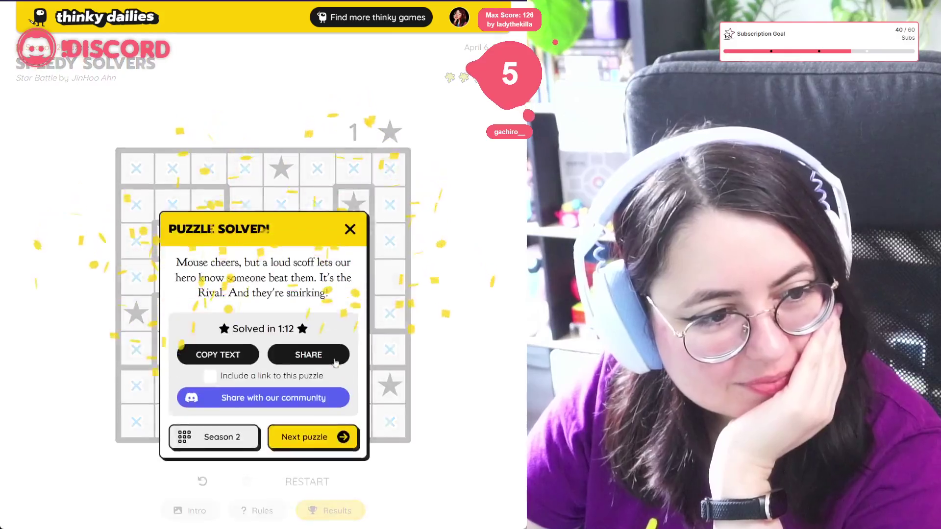
pyautogui.click(199, 303)
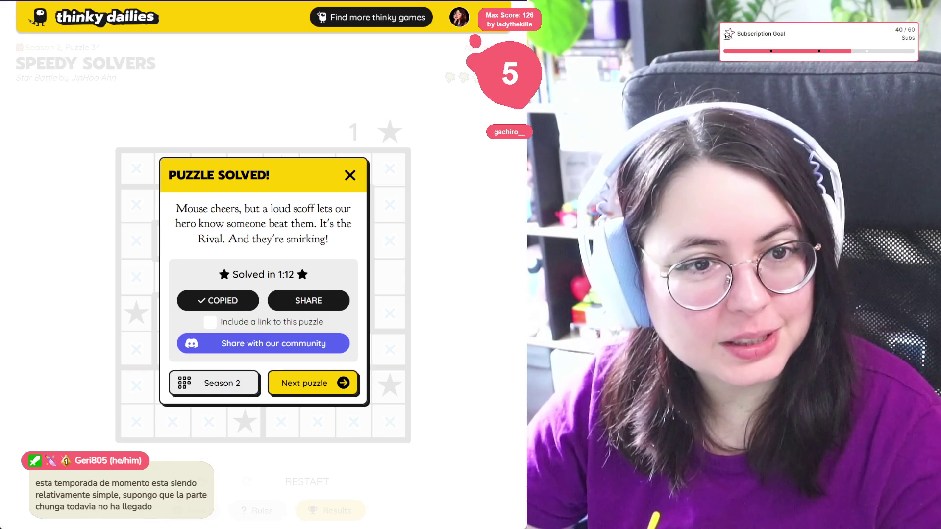
# - Dismiss the Puzzle Solved summary and return to the Season 2 list, now at 27 solved
pyautogui.click(157, 64)
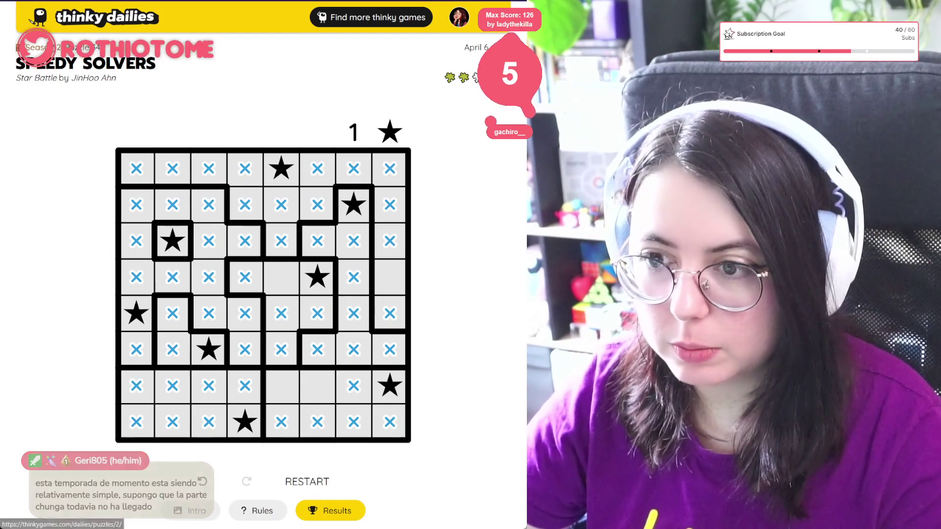
pyautogui.click(98, 206)
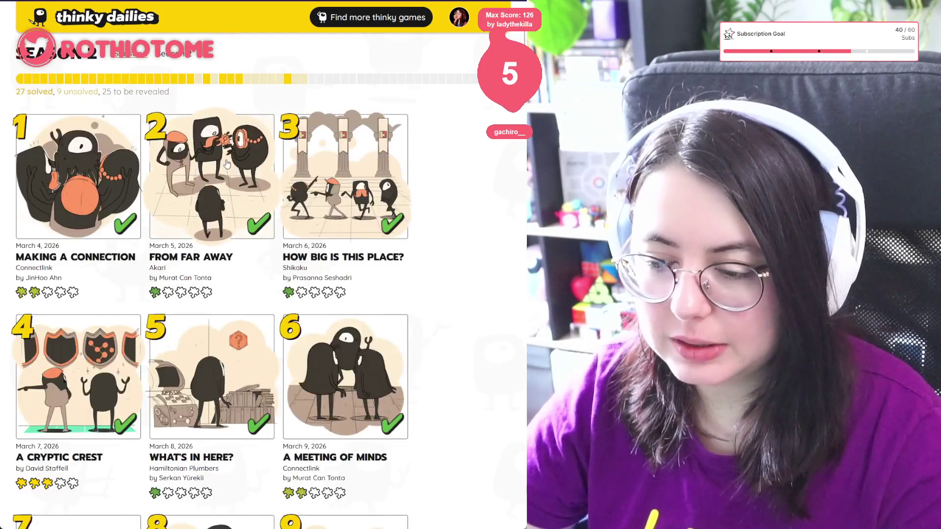
# - Open puzzle 35 'Quick on the Uptake', reveal its Choco Banana grid after replaying the intro, and show the rules
pyautogui.scroll(-20, 242, 266)
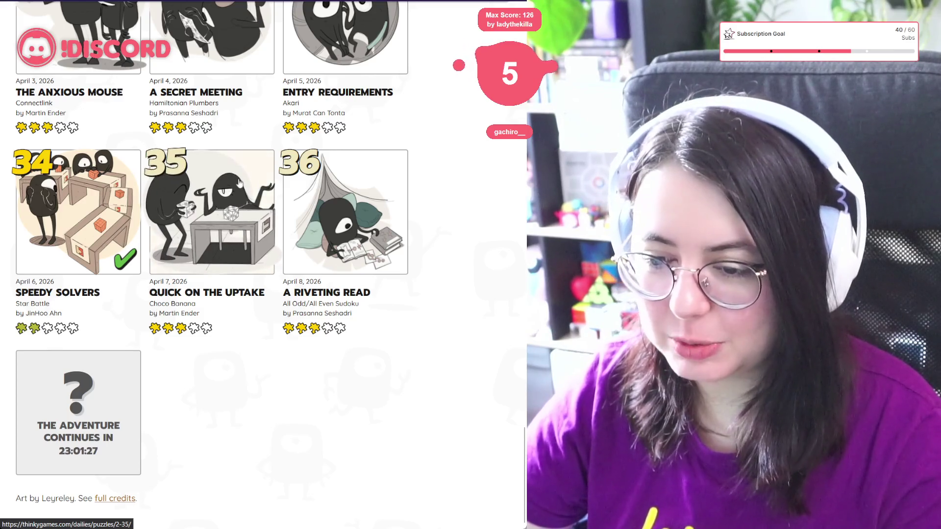
pyautogui.click(155, 311)
pyautogui.click(236, 488)
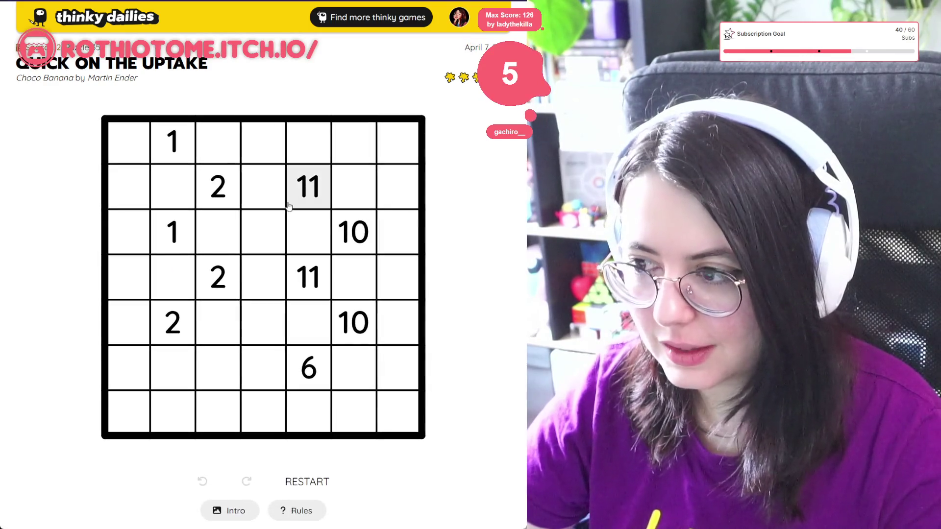
pyautogui.click(207, 521)
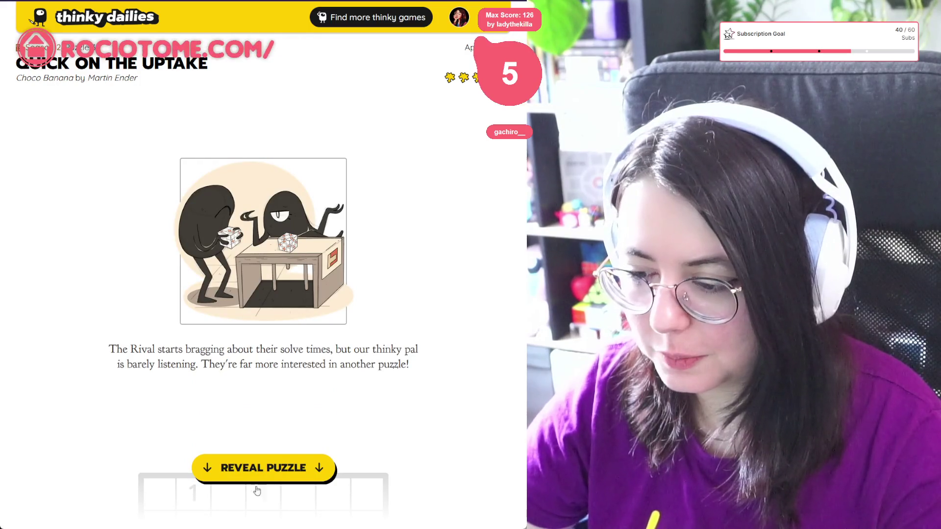
pyautogui.click(283, 469)
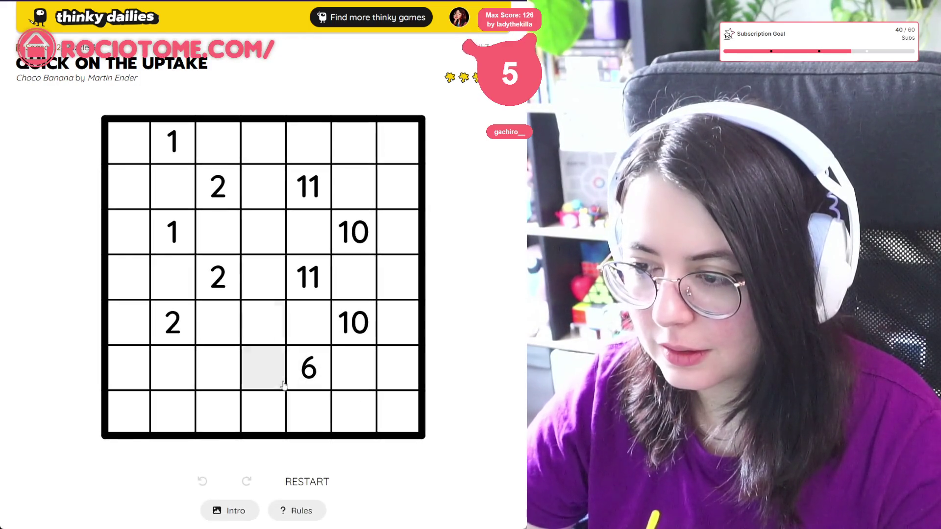
pyautogui.click(294, 514)
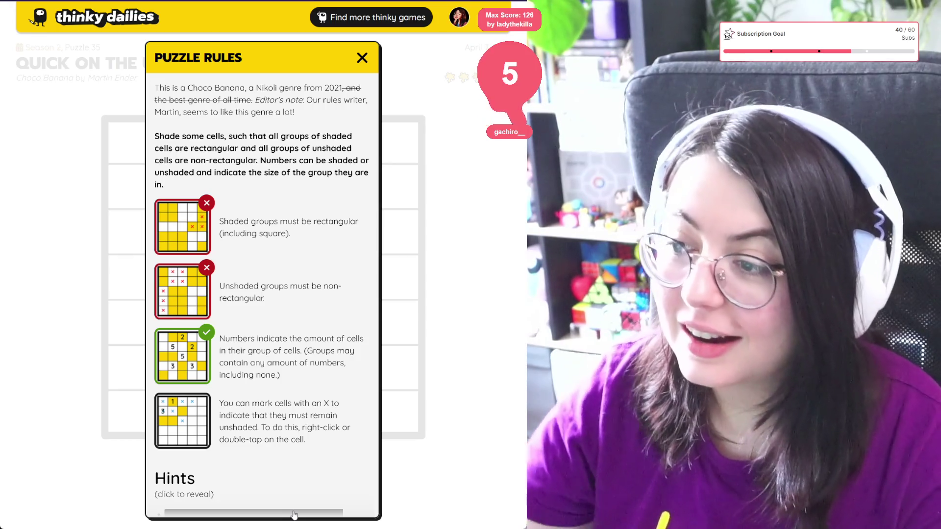
# - Highlight the rules text, then shade both 1 clues and each column-3 2 clue with its right neighbour
pyautogui.moveTo(343, 88)
pyautogui.mouseDown()
pyautogui.moveTo(239, 100)
pyautogui.moveTo(364, 101)
pyautogui.moveTo(358, 114)
pyautogui.moveTo(192, 112)
pyautogui.moveTo(157, 81)
pyautogui.mouseUp()
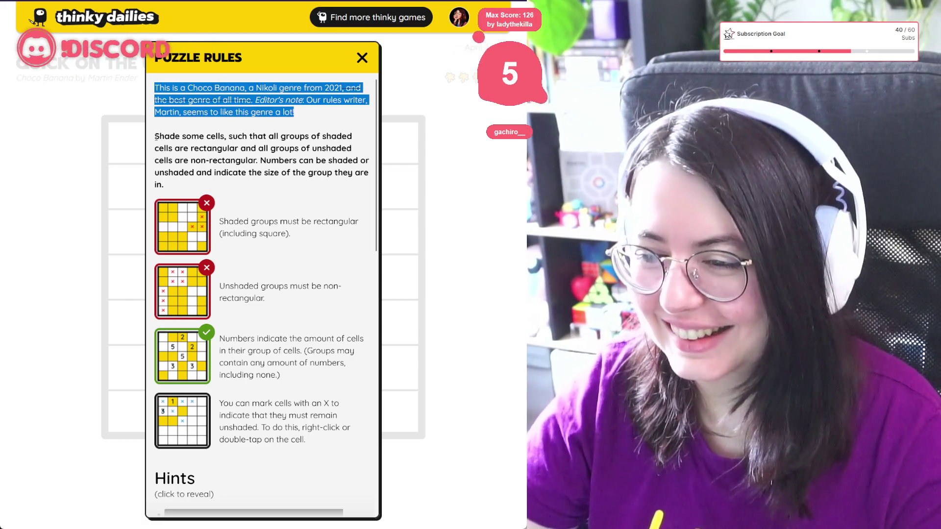
pyautogui.moveTo(155, 141)
pyautogui.mouseDown()
pyautogui.moveTo(182, 139)
pyautogui.moveTo(191, 161)
pyautogui.moveTo(238, 190)
pyautogui.mouseUp()
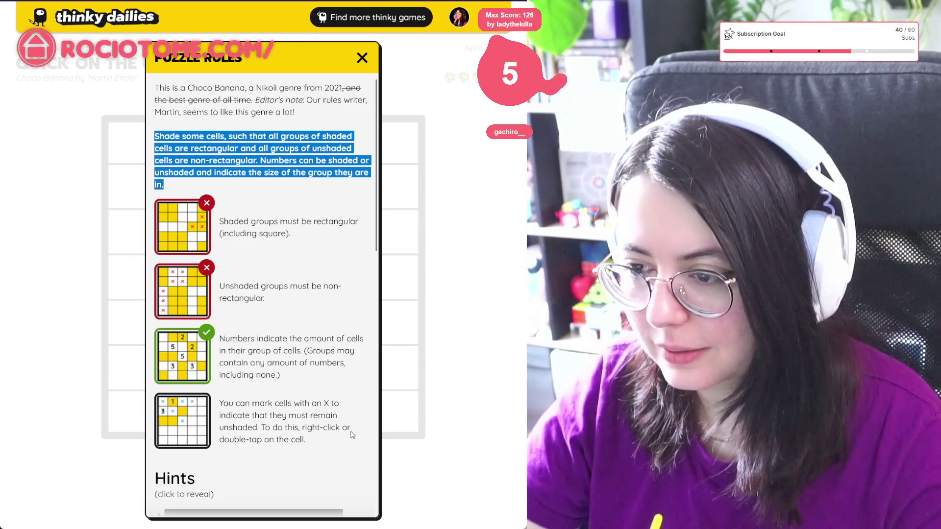
pyautogui.click(488, 376)
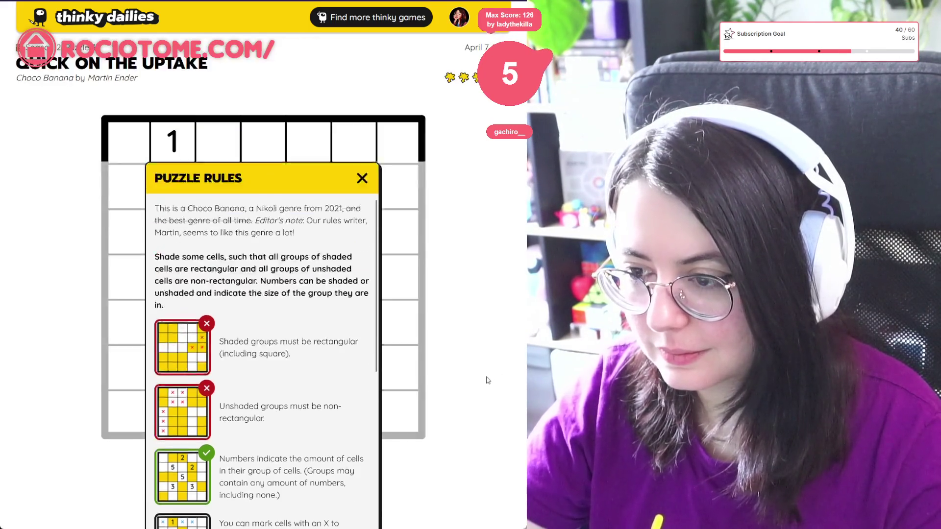
pyautogui.click(172, 142)
pyautogui.click(172, 245)
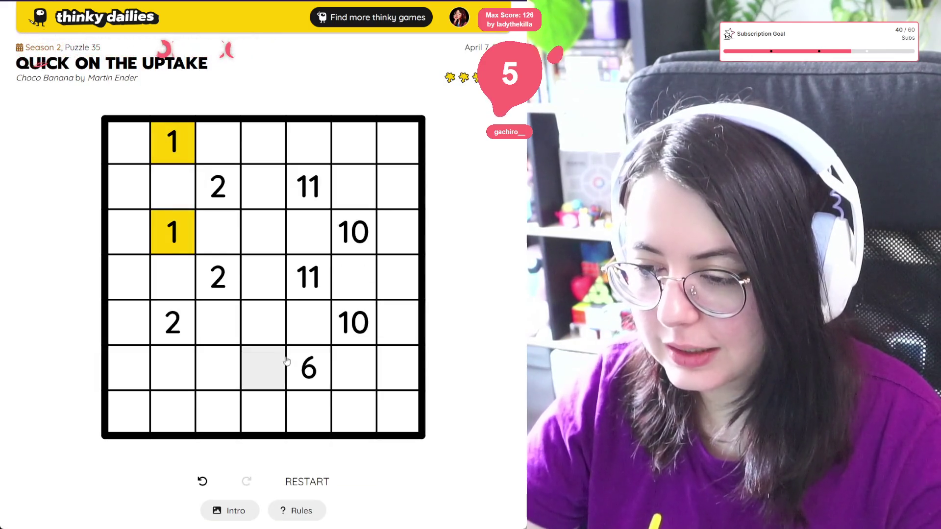
pyautogui.click(223, 186)
pyautogui.click(263, 187)
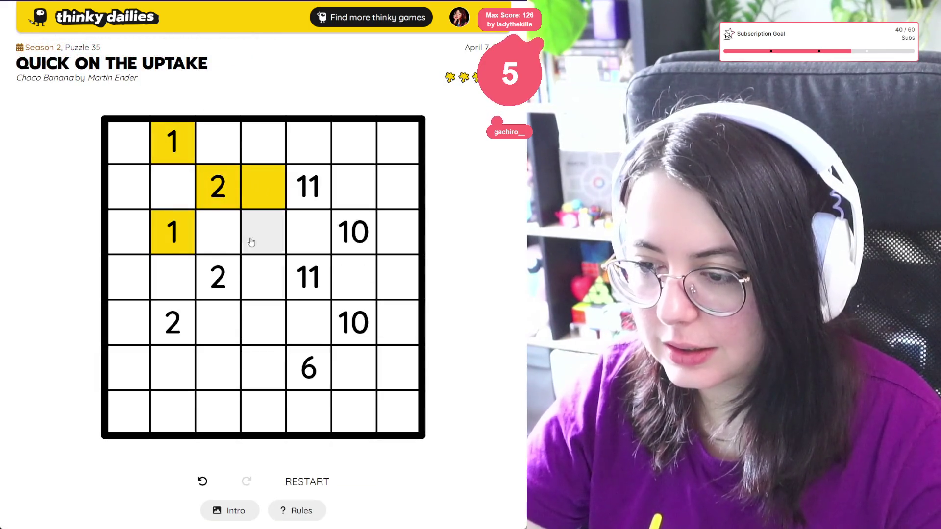
pyautogui.click(226, 281)
pyautogui.click(253, 280)
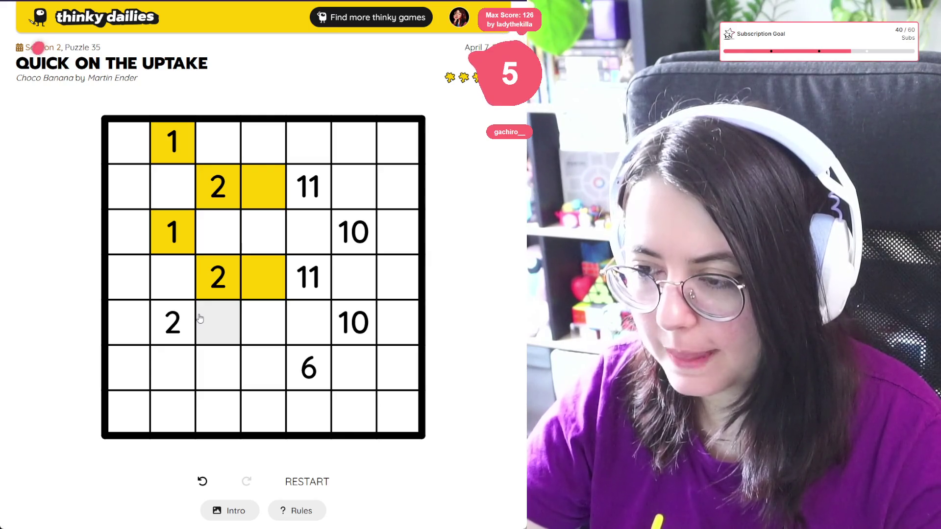
# - Unshade all six cells again, rereading the rules before clearing the two 1 clues
pyautogui.click(256, 274)
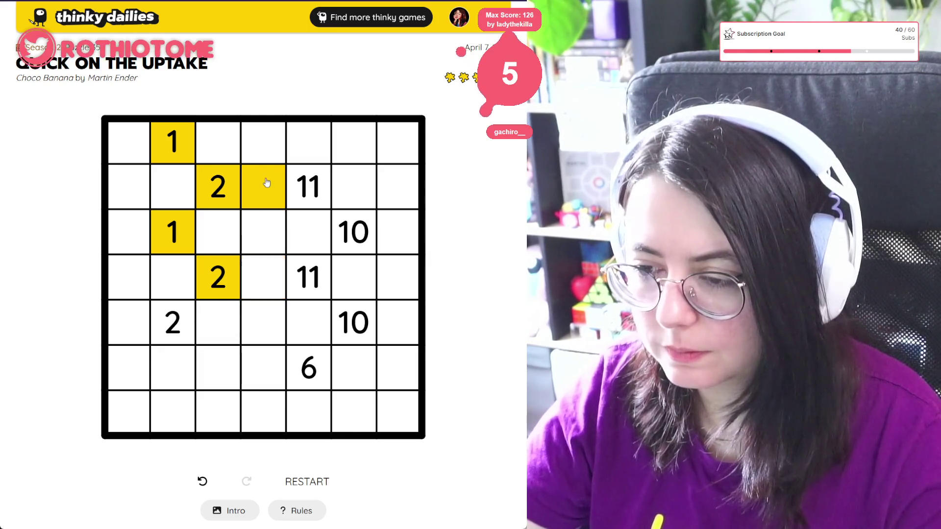
pyautogui.click(266, 184)
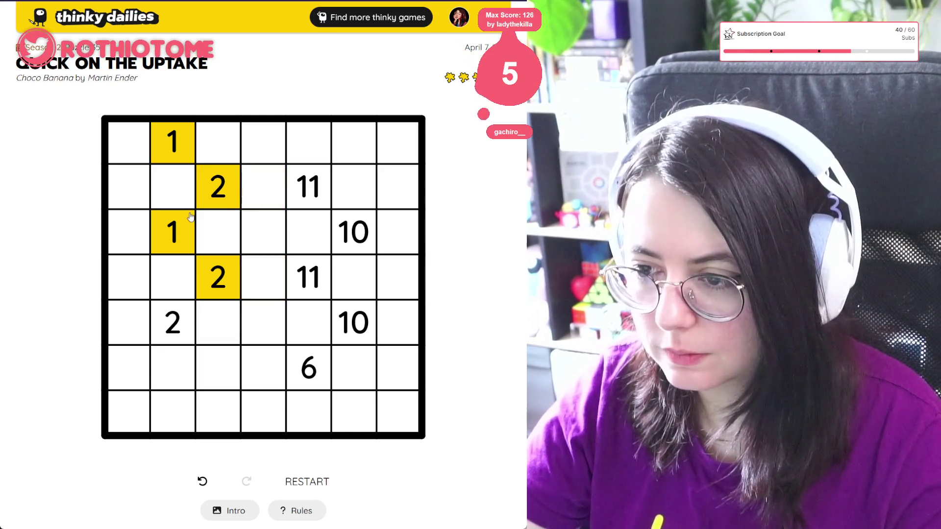
pyautogui.click(218, 193)
pyautogui.click(218, 275)
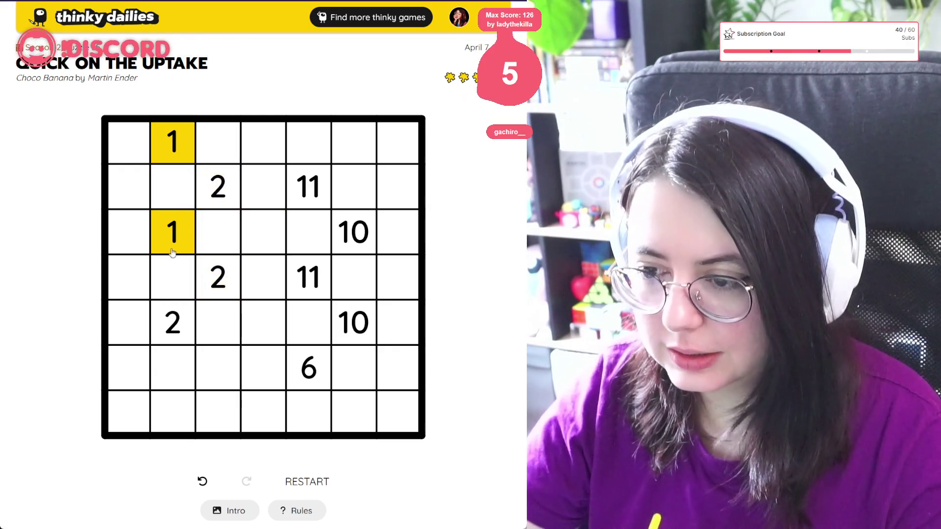
pyautogui.click(289, 510)
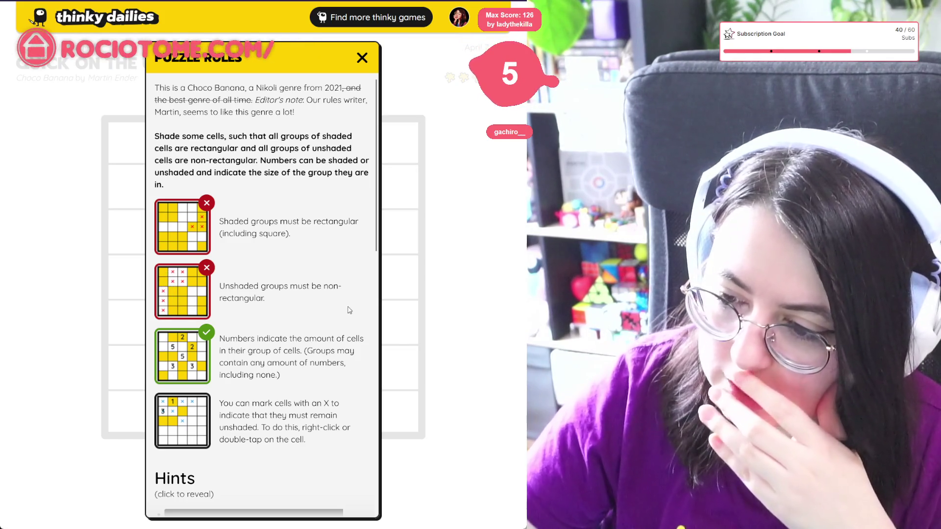
pyautogui.click(464, 324)
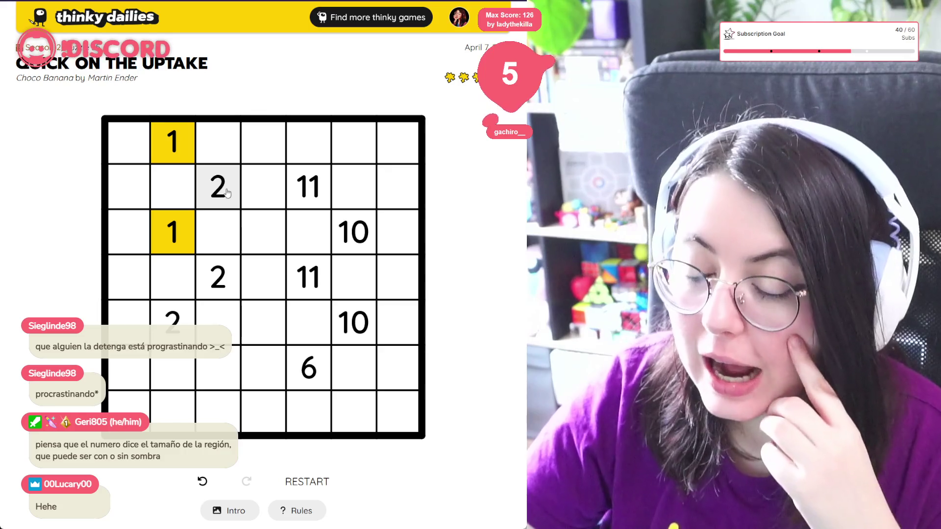
pyautogui.click(172, 230)
pyautogui.click(169, 148)
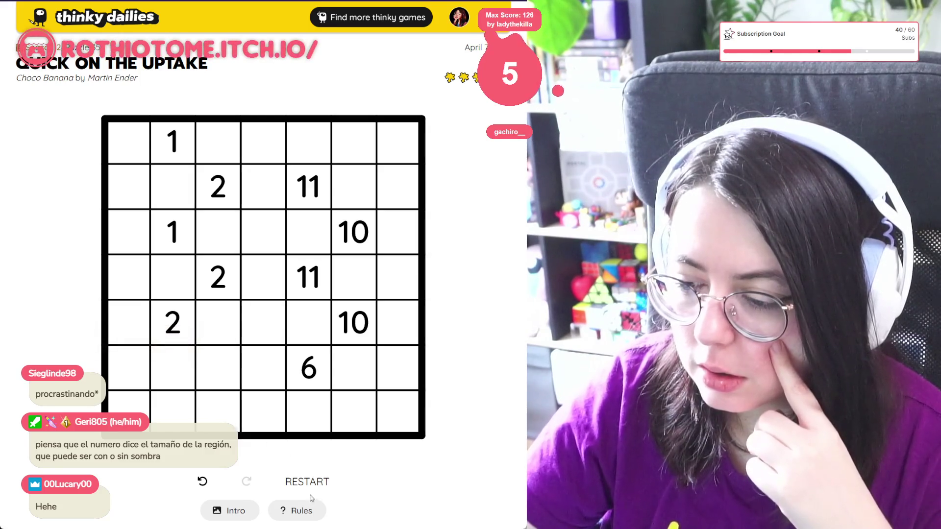
# - After rechecking the rules, shade the top and lower 1 clue cells in column 2
pyautogui.click(300, 513)
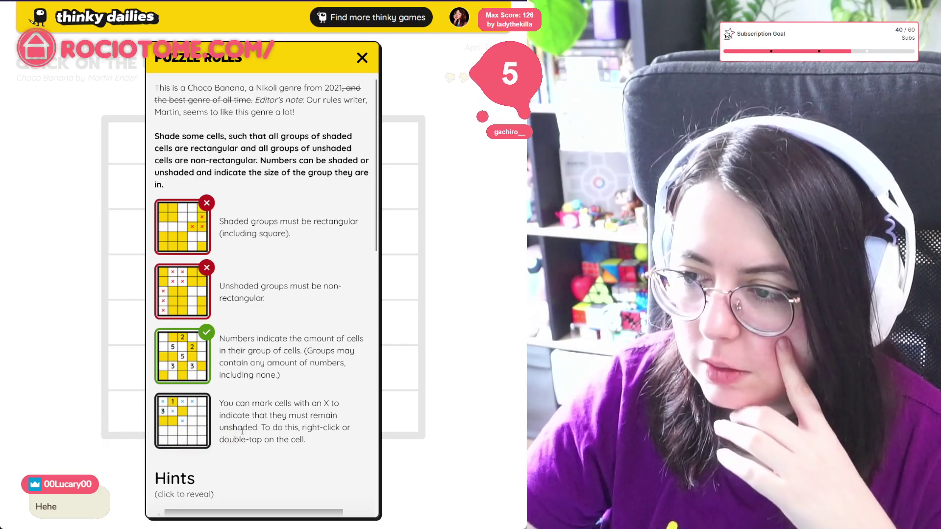
pyautogui.click(506, 389)
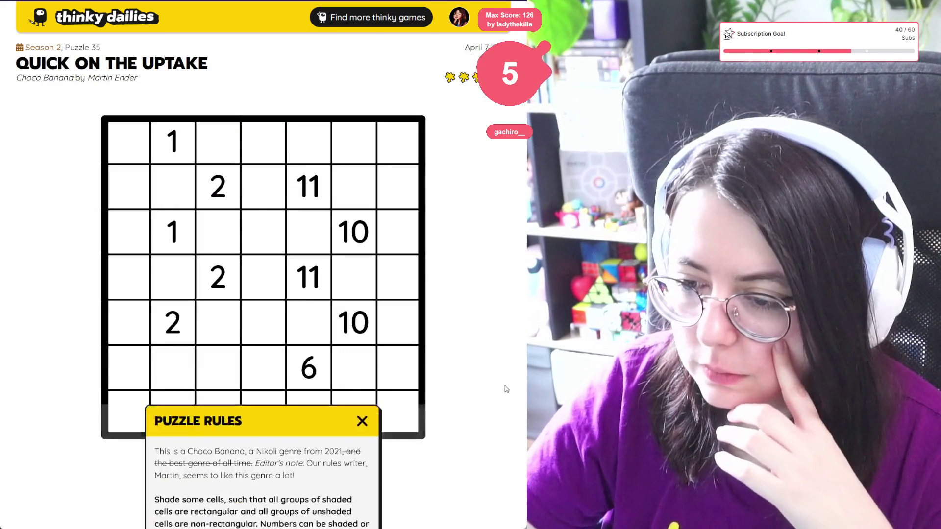
pyautogui.click(172, 147)
pyautogui.click(173, 232)
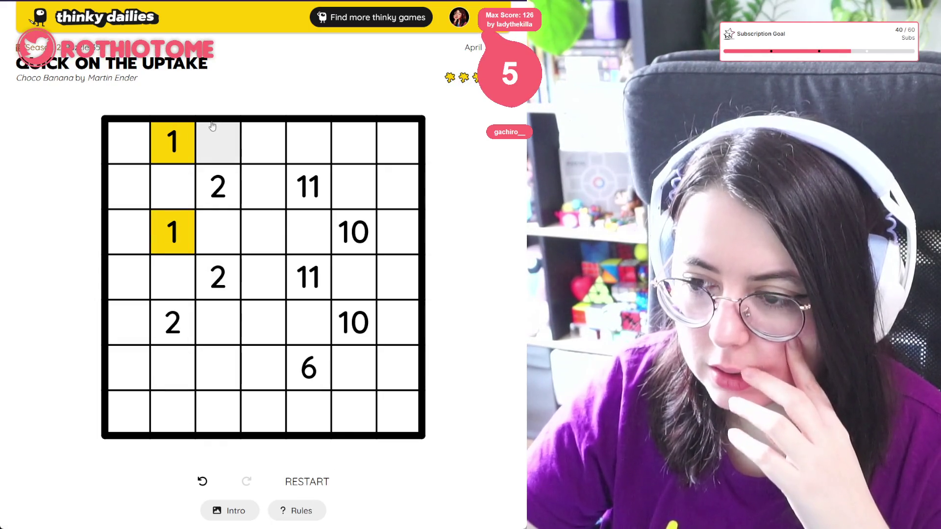
# - Shade each column-3 2 clue with its right neighbour and mark the cell beside the bottom-left 2 unshaded
pyautogui.click(219, 192)
pyautogui.moveTo(219, 192); pyautogui.dragTo(264, 189)
pyautogui.moveTo(218, 277); pyautogui.dragTo(263, 273)
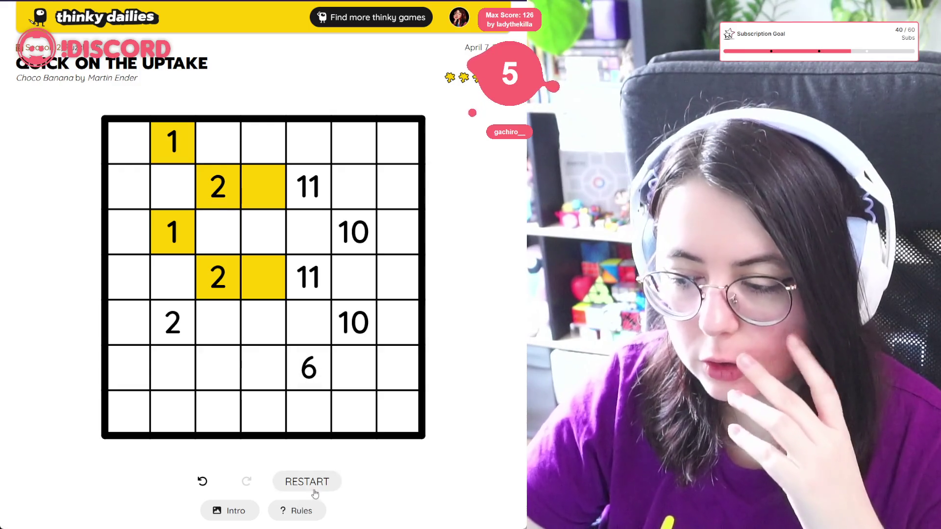
pyautogui.click(301, 512)
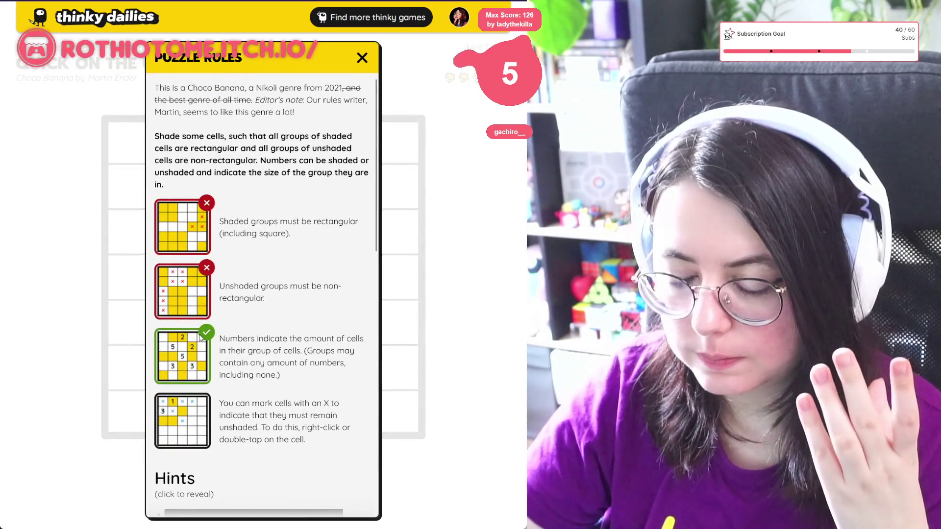
pyautogui.click(478, 335)
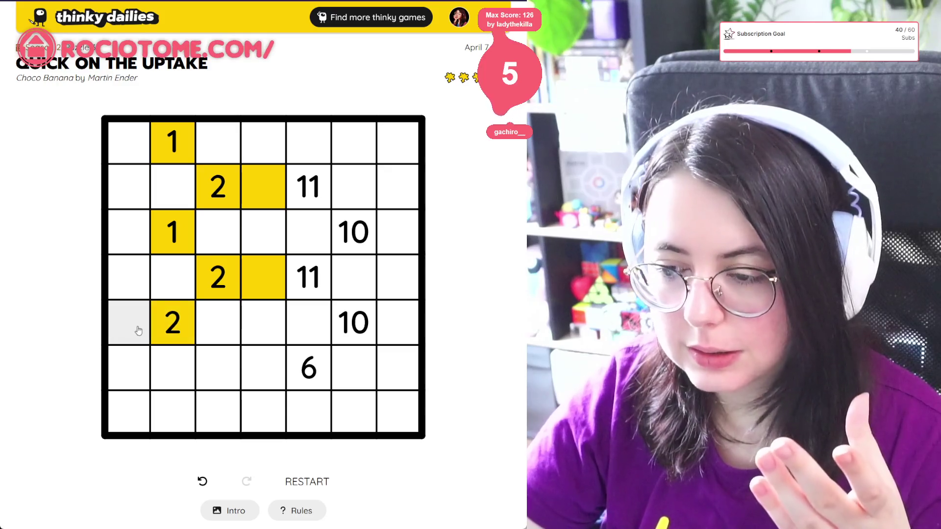
pyautogui.click(206, 324)
# - X out the cells bordering the shaded groups, column 4 cells, and the top-right run, then view the rules
pyautogui.click(172, 277)
pyautogui.click(218, 235)
pyautogui.click(178, 188)
pyautogui.click(209, 141)
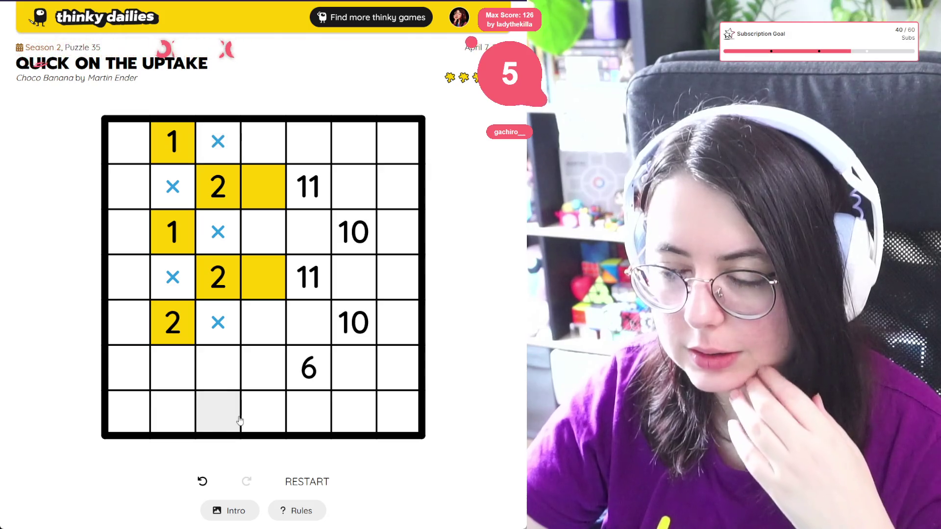
pyautogui.click(268, 149)
pyautogui.click(263, 230)
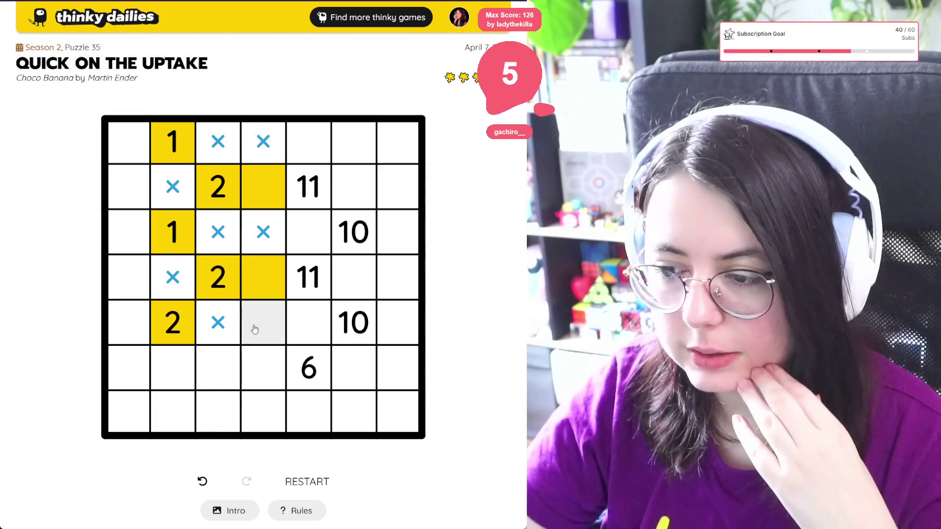
pyautogui.click(253, 325)
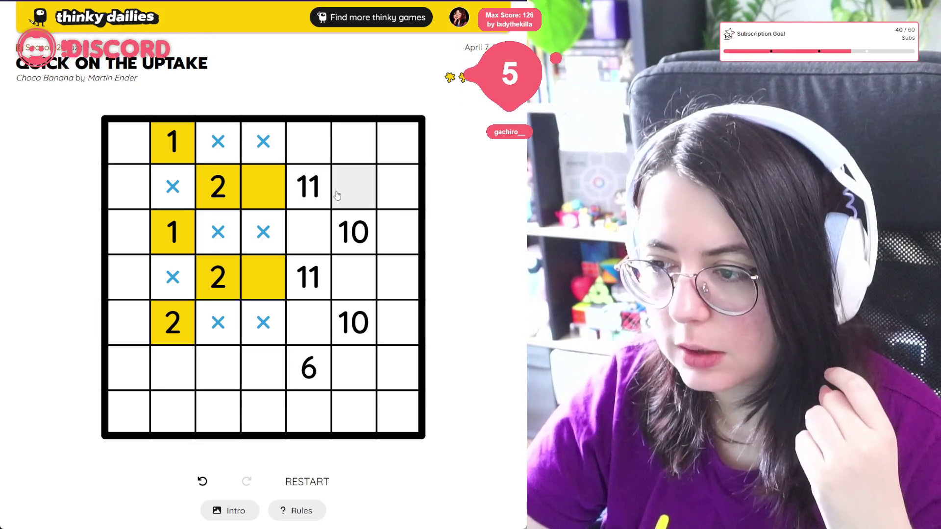
pyautogui.click(309, 148)
pyautogui.moveTo(319, 224)
pyautogui.mouseDown()
pyautogui.moveTo(313, 189)
pyautogui.moveTo(353, 139)
pyautogui.moveTo(399, 140)
pyautogui.moveTo(399, 186)
pyautogui.mouseUp()
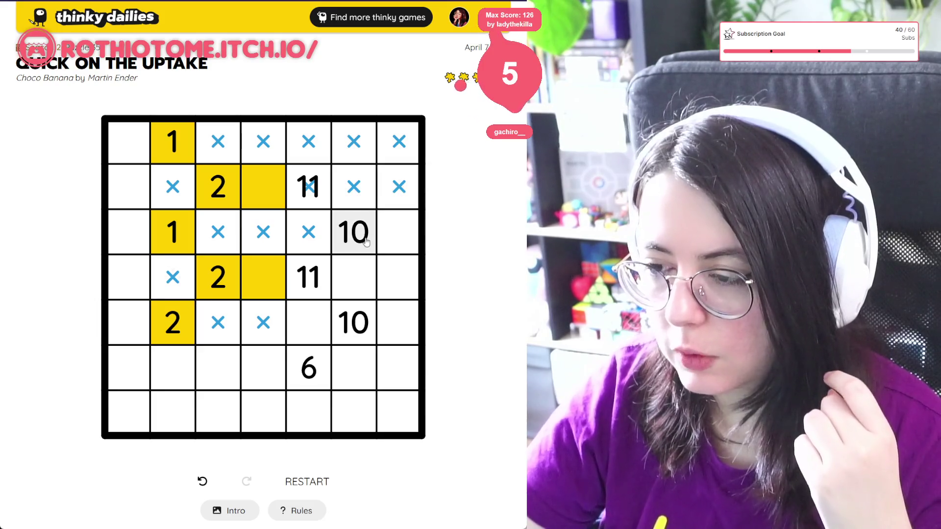
pyautogui.click(283, 509)
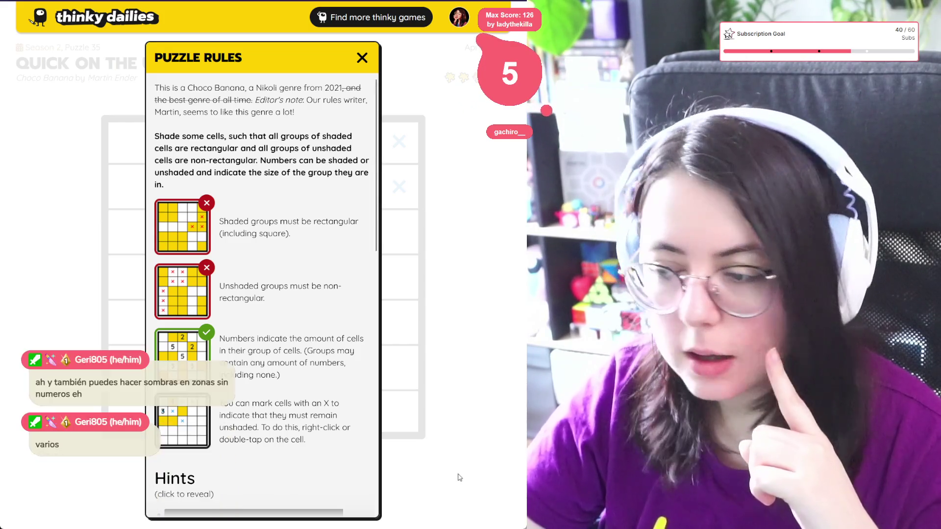
# - Shade the right column, lower 10, row 6 column 2, row 7 column 3 and row 1 column 6 yellow, then leave the puzzle
pyautogui.press('Escape')
pyautogui.moveTo(350, 254)
pyautogui.mouseDown()
pyautogui.moveTo(392, 284)
pyautogui.moveTo(397, 414)
pyautogui.mouseUp()
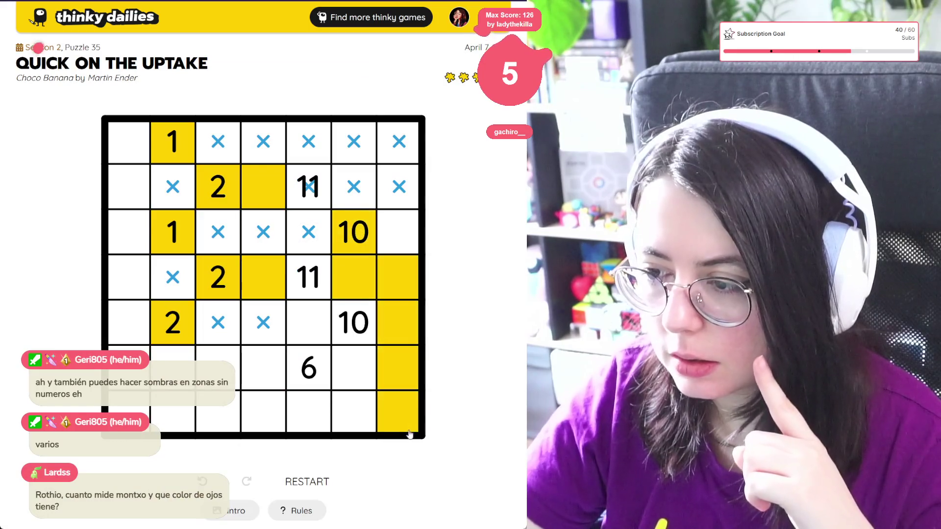
pyautogui.click(397, 233)
pyautogui.moveTo(356, 328); pyautogui.dragTo(354, 411)
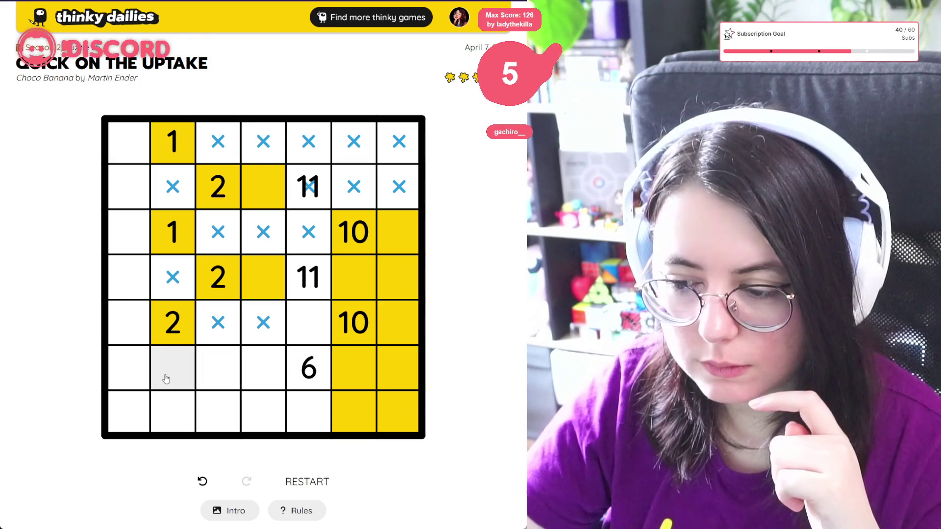
pyautogui.click(166, 379)
pyautogui.click(216, 414)
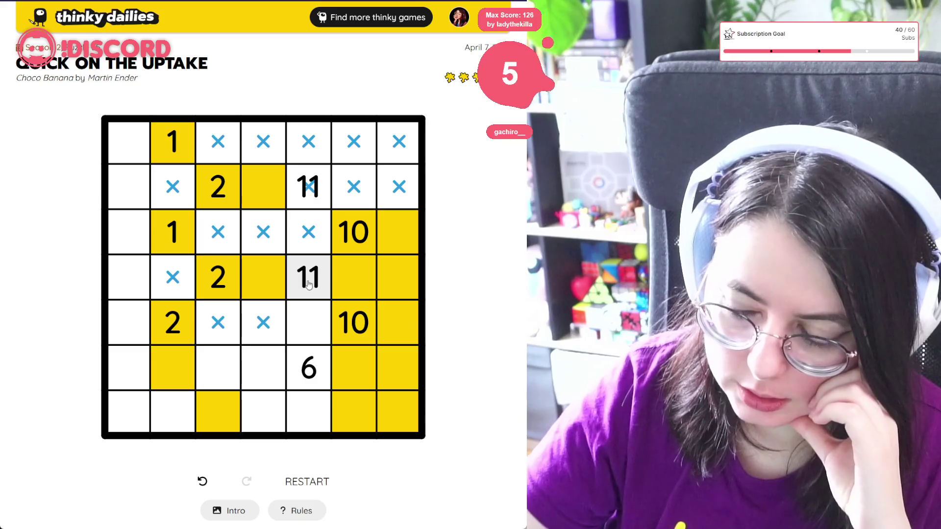
pyautogui.click(354, 142)
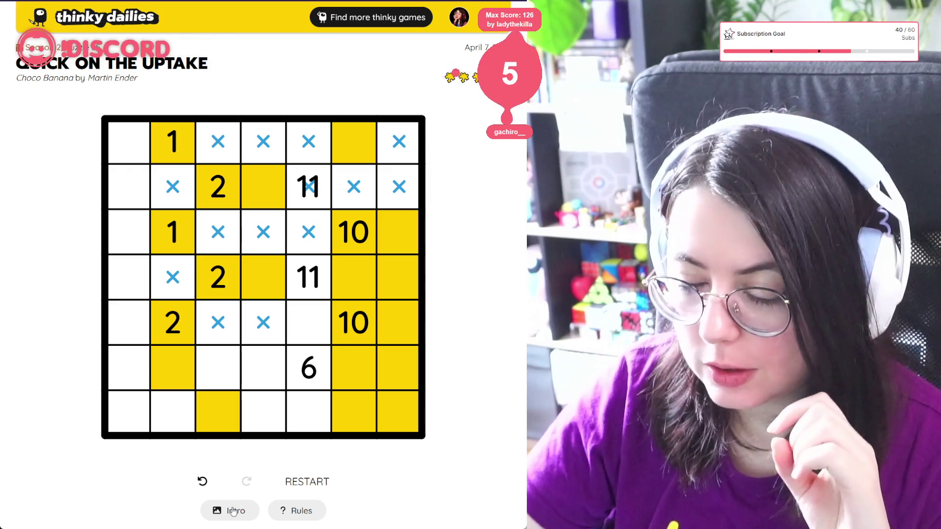
pyautogui.click(41, 47)
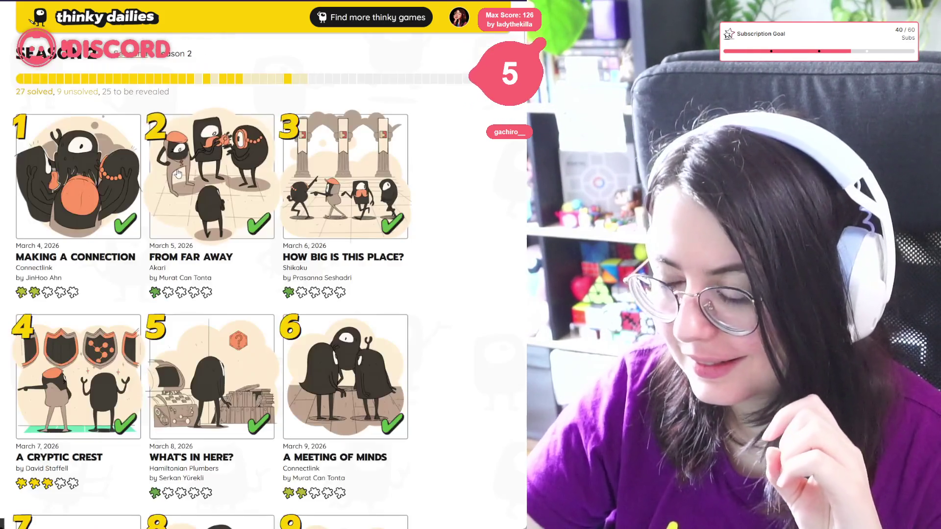
# - Open puzzle 36 'A Riveting Read', reveal its grid, and show the 1–6 All Odd/All Even sudoku rules
pyautogui.scroll(-7, 181, 175)
pyautogui.scroll(-20, 181, 175)
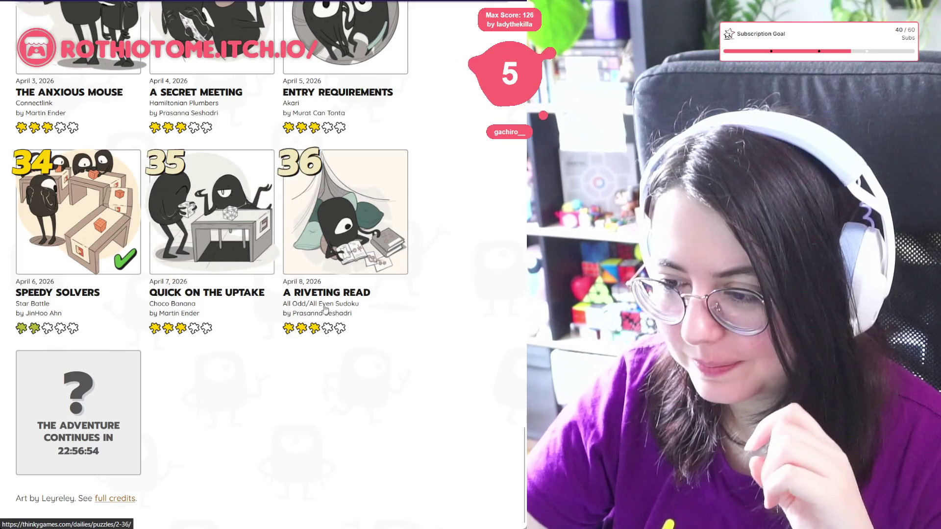
pyautogui.click(324, 289)
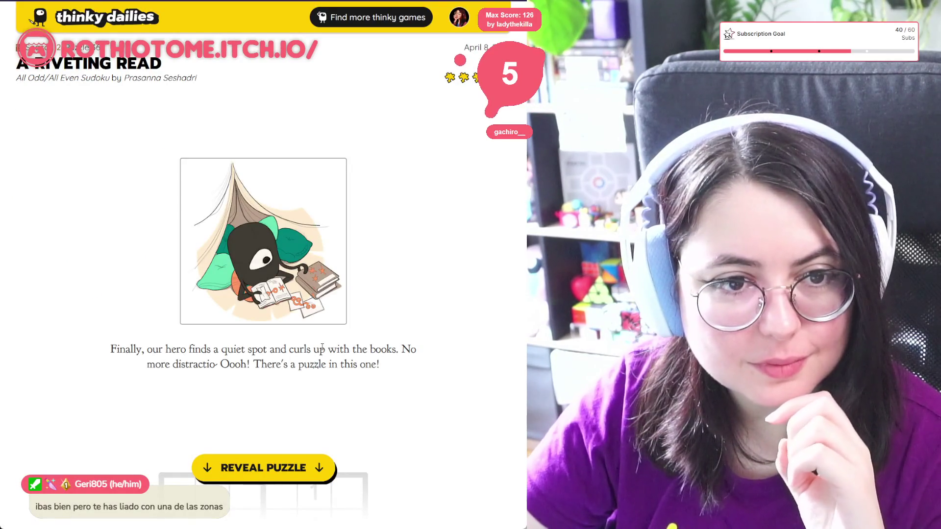
pyautogui.click(275, 466)
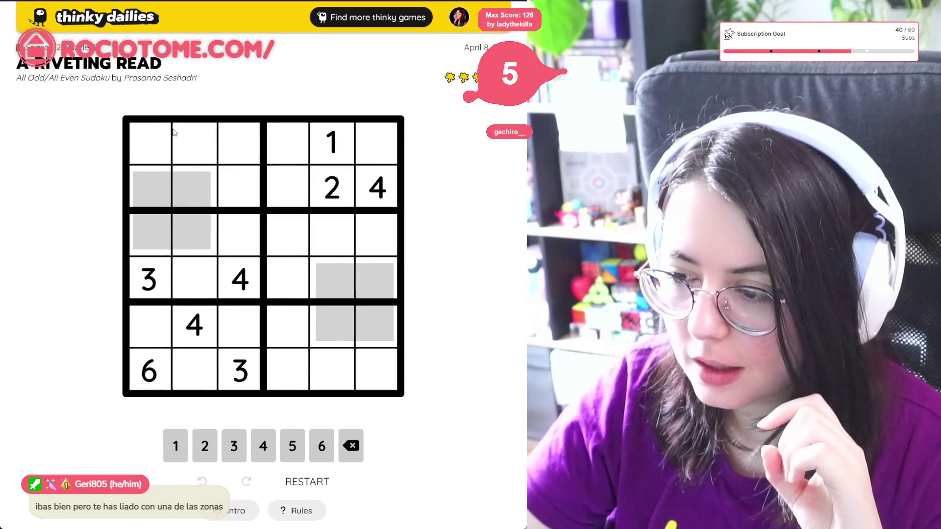
pyautogui.click(299, 511)
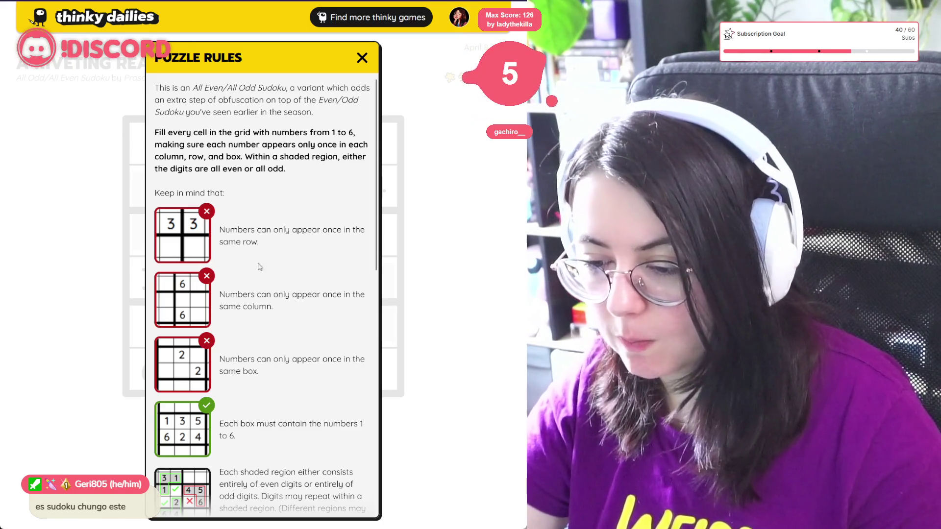
pyautogui.scroll(-4, 265, 250)
pyautogui.click(470, 214)
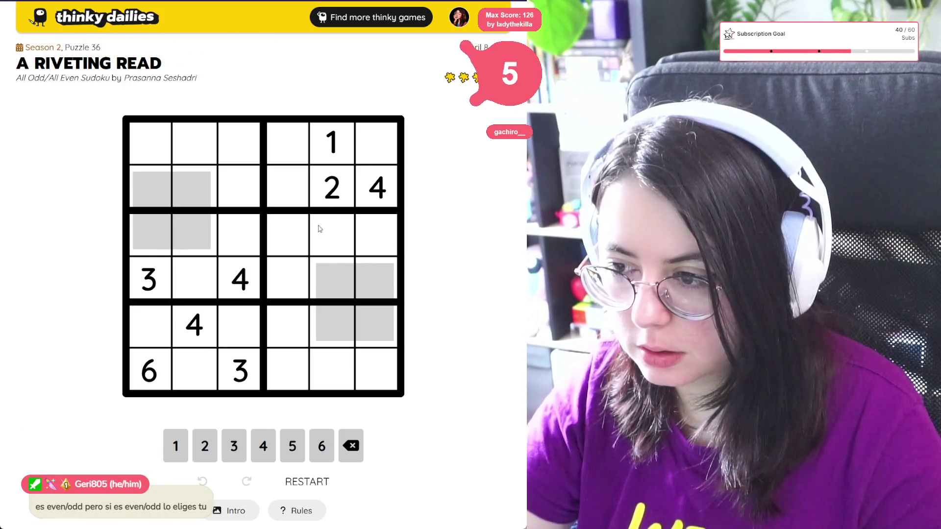
pyautogui.click(338, 241)
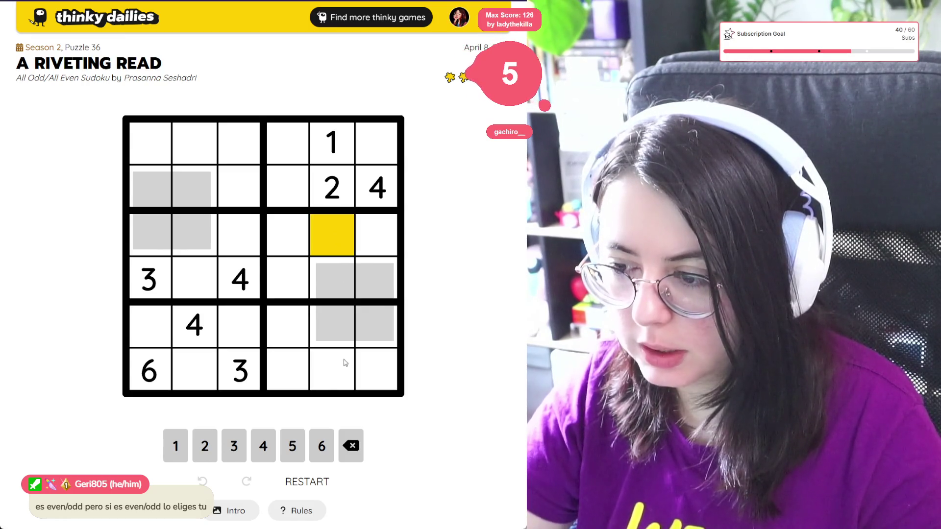
# - After checking cells in rows 3 to 6, enter 4 in the sudoku's top-left cell
pyautogui.click(336, 369)
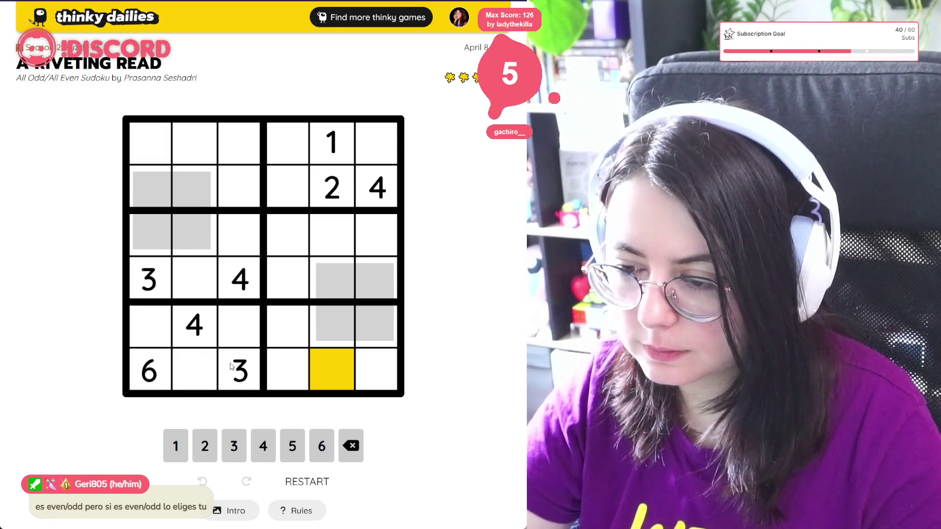
pyautogui.click(206, 377)
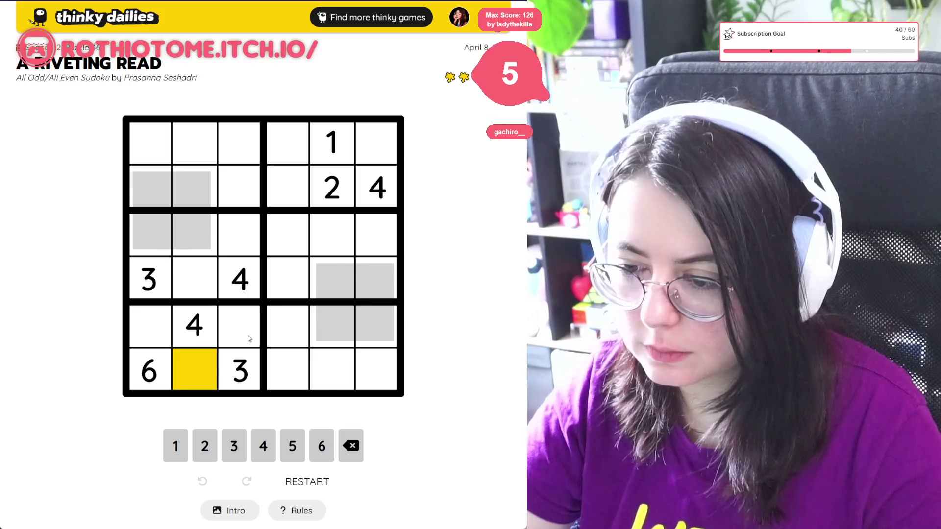
pyautogui.click(248, 339)
pyautogui.click(154, 330)
pyautogui.click(204, 272)
pyautogui.click(242, 230)
pyautogui.click(225, 337)
pyautogui.click(156, 333)
pyautogui.click(214, 367)
pyautogui.click(239, 316)
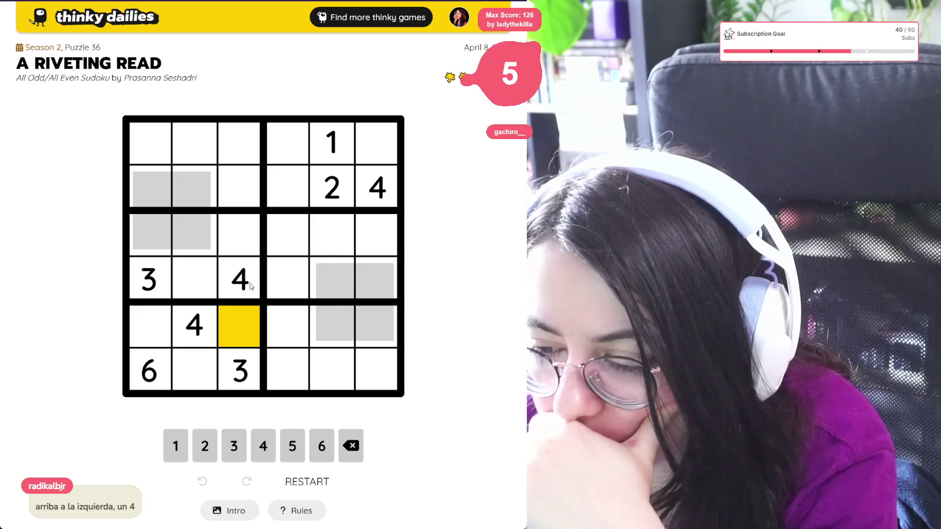
pyautogui.click(151, 143)
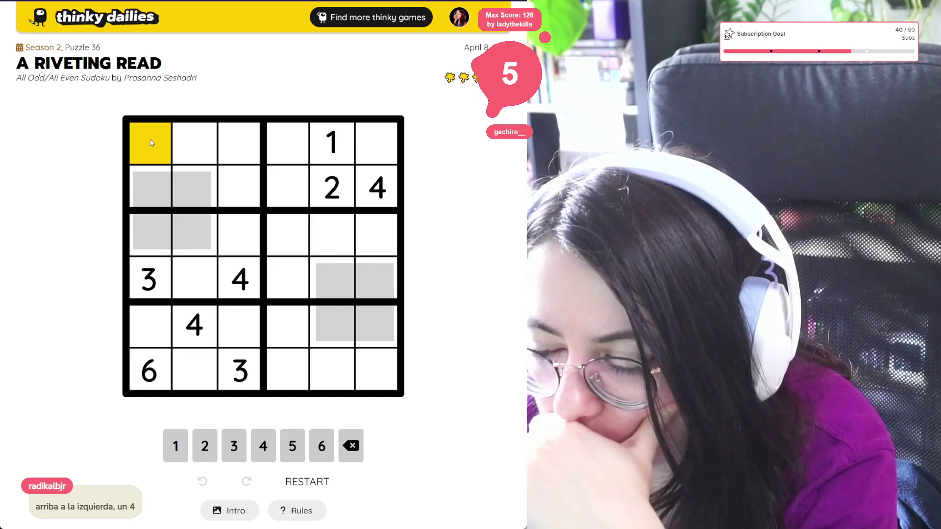
pyautogui.press('4')
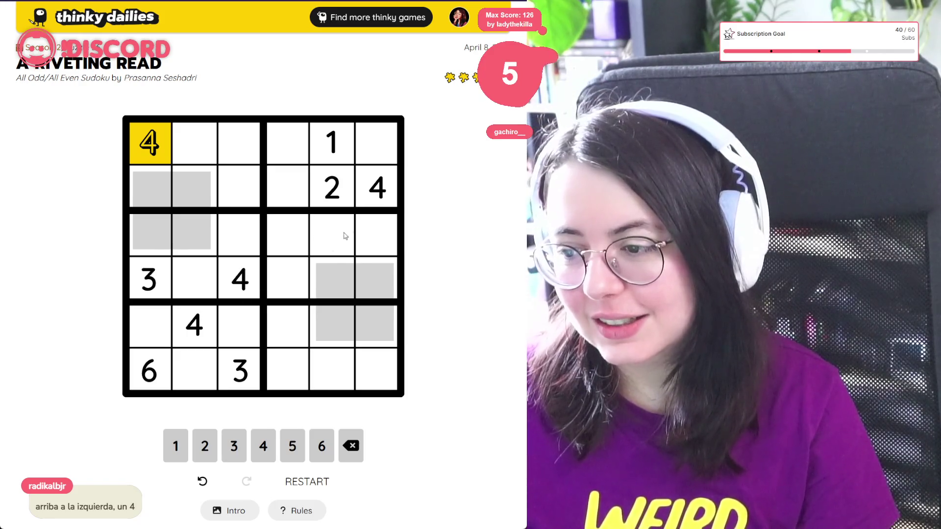
pyautogui.click(331, 245)
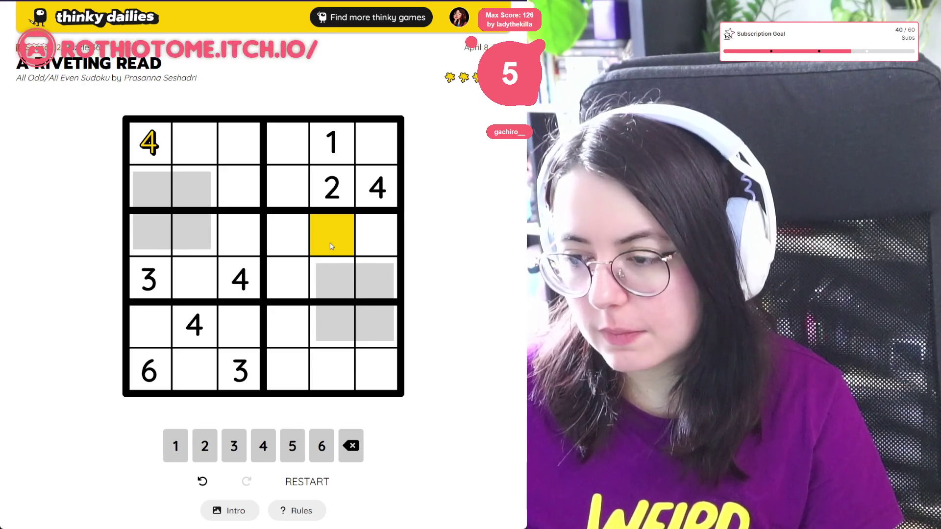
pyautogui.click(285, 365)
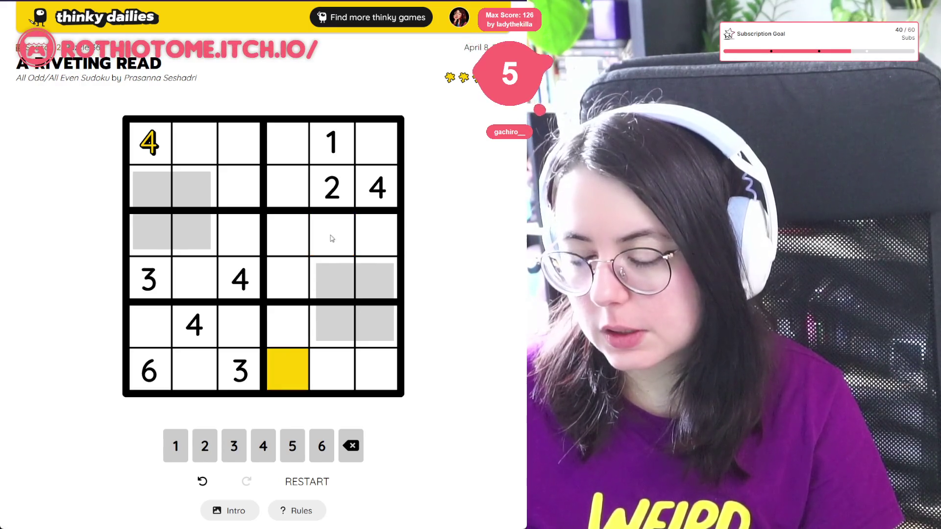
pyautogui.click(280, 231)
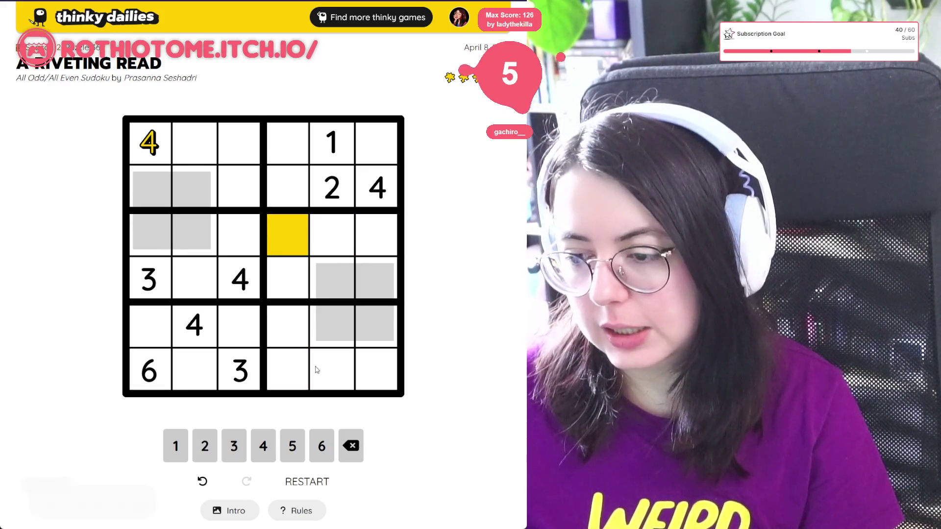
pyautogui.click(336, 370)
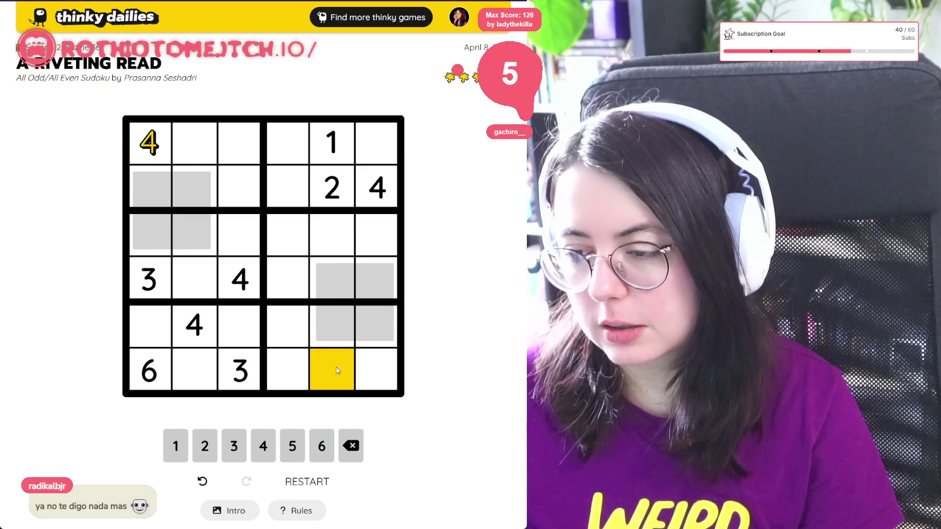
pyautogui.click(289, 238)
pyautogui.click(325, 217)
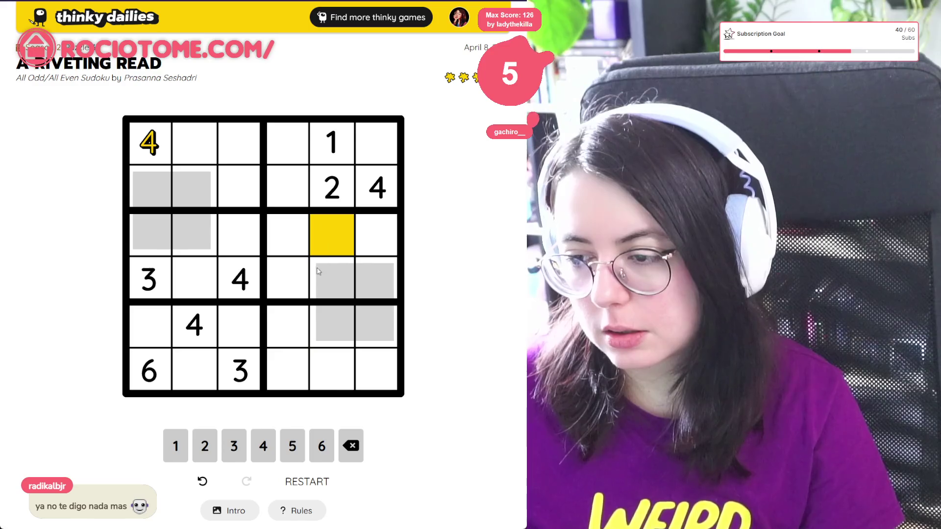
pyautogui.click(291, 376)
pyautogui.click(300, 221)
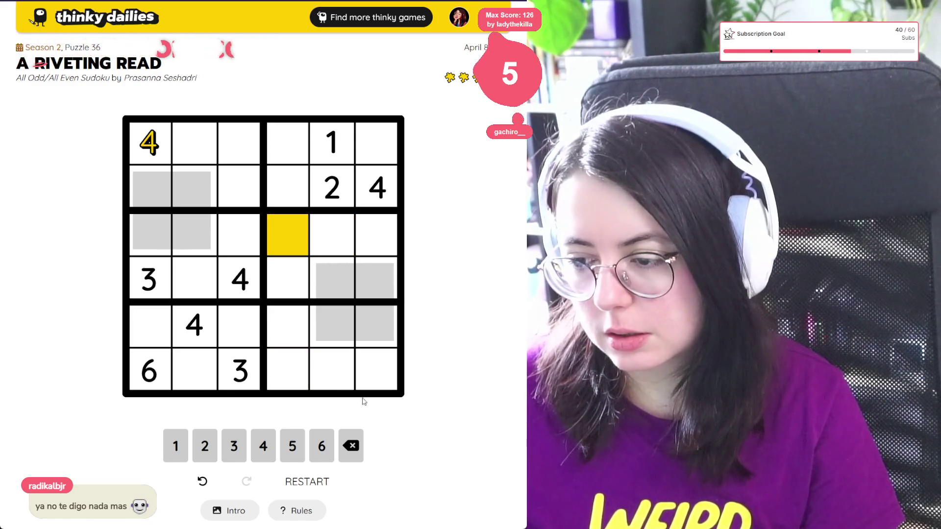
pyautogui.click(341, 376)
pyautogui.click(304, 381)
pyautogui.click(291, 237)
pyautogui.click(344, 232)
pyautogui.click(350, 382)
pyautogui.click(296, 383)
pyautogui.click(296, 239)
pyautogui.click(331, 244)
pyautogui.click(338, 376)
pyautogui.click(294, 378)
pyautogui.click(304, 230)
pyautogui.click(331, 234)
pyautogui.click(333, 370)
pyautogui.click(295, 345)
pyautogui.click(292, 361)
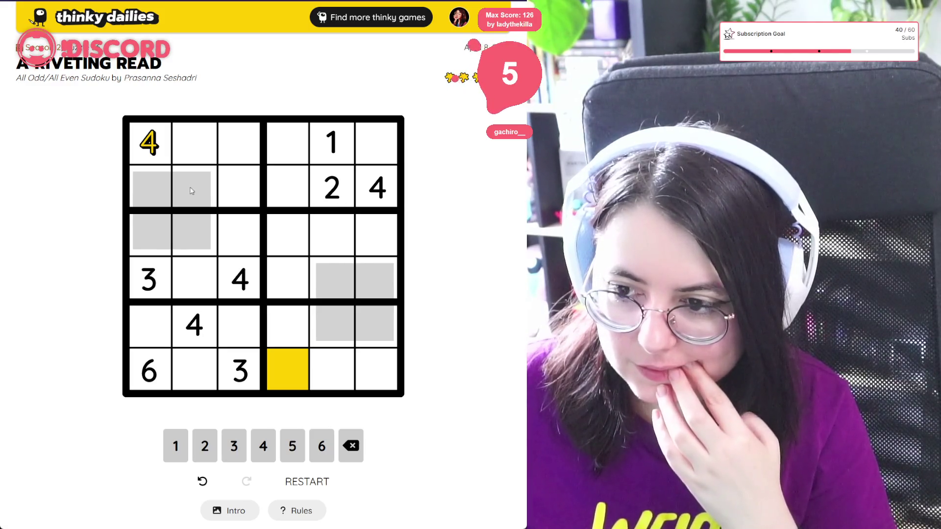
pyautogui.click(204, 200)
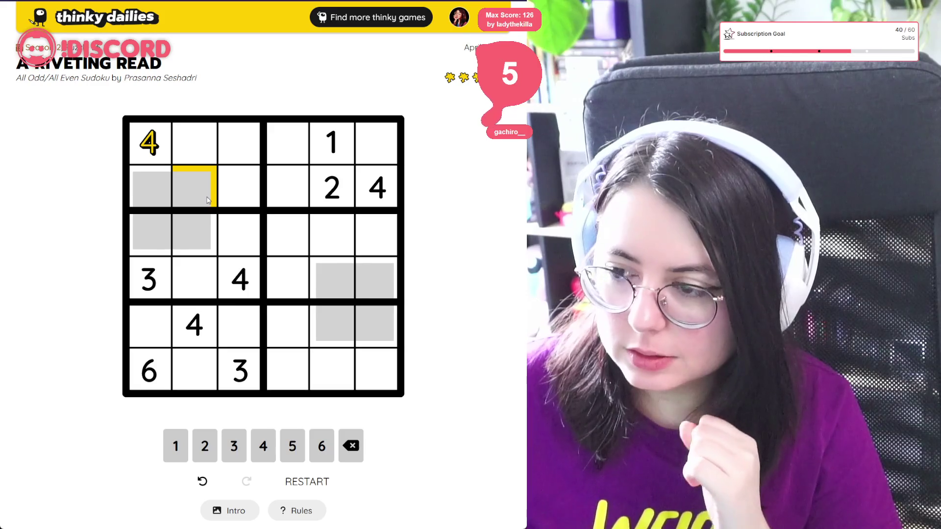
pyautogui.click(198, 141)
pyautogui.click(201, 191)
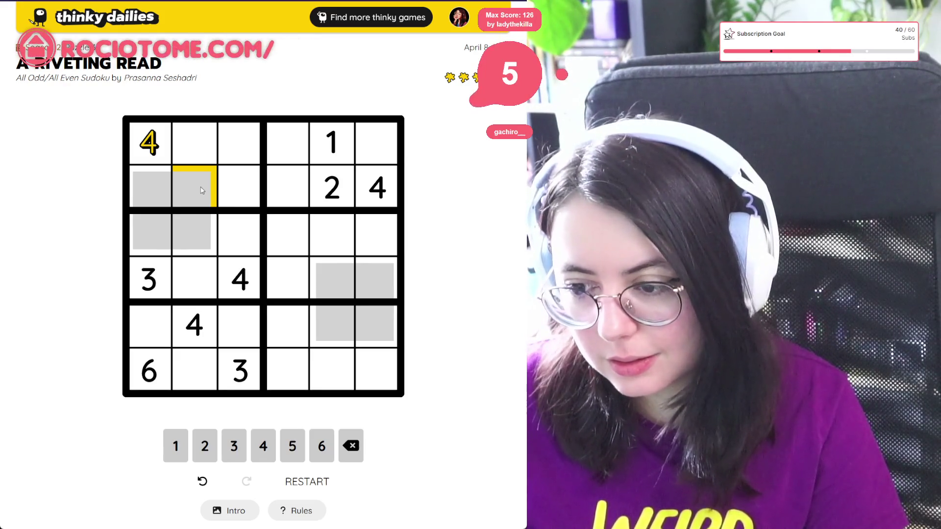
pyautogui.click(202, 149)
pyautogui.click(196, 194)
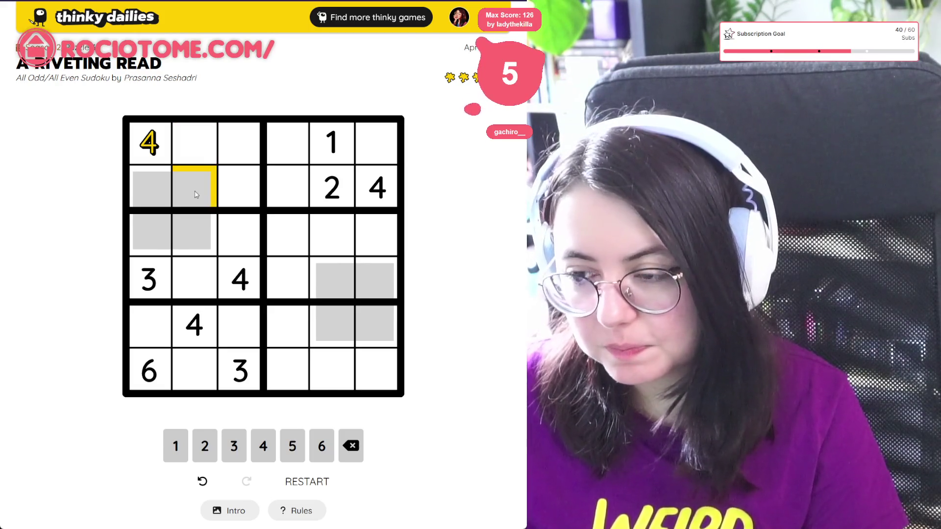
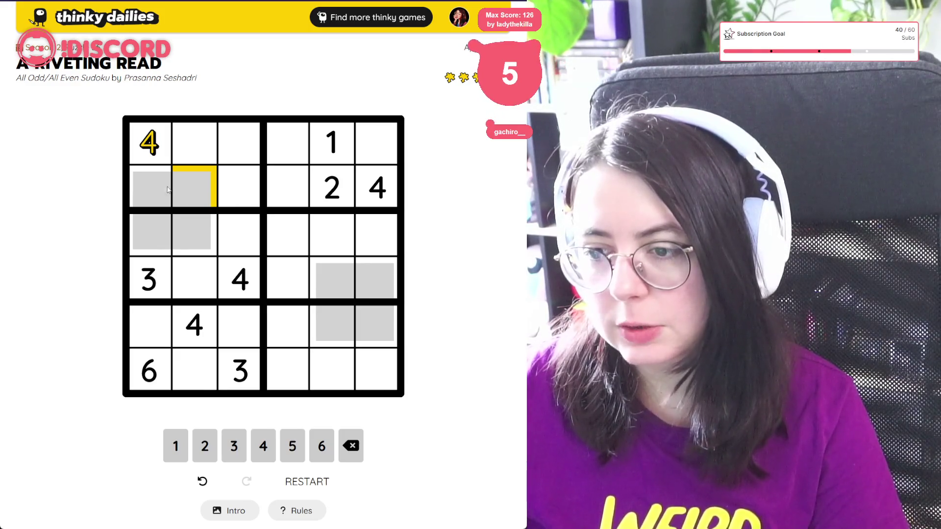
# - Toggle the selection between the first two cells of row 2 with the arrow keys
pyautogui.press('Left')
pyautogui.press('Right')
pyautogui.press('Left')
pyautogui.press('Right')
pyautogui.press('Left')
pyautogui.press('Right')
pyautogui.press('Left')
pyautogui.press('Right')
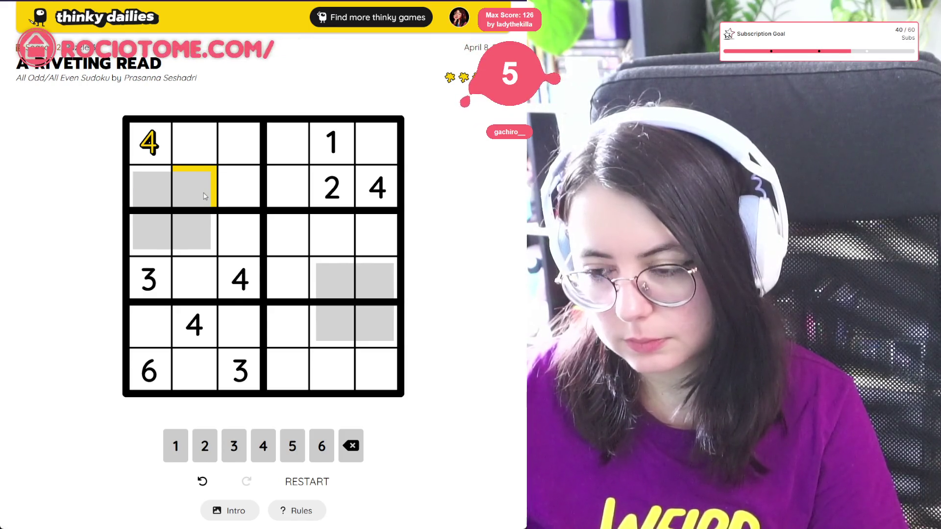
# - Select cells in rows 1, 2 and 4, ending on row 2, column 4
pyautogui.click(150, 196)
pyautogui.click(198, 191)
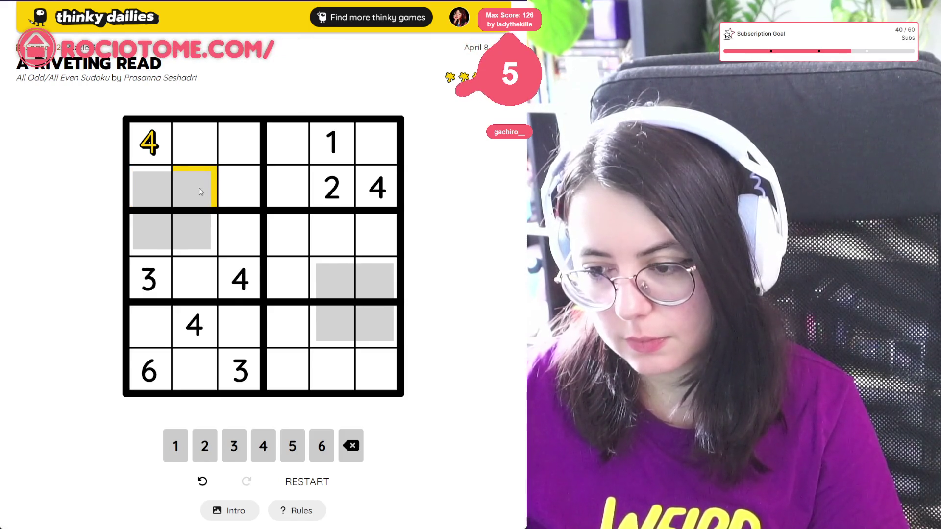
pyautogui.click(204, 147)
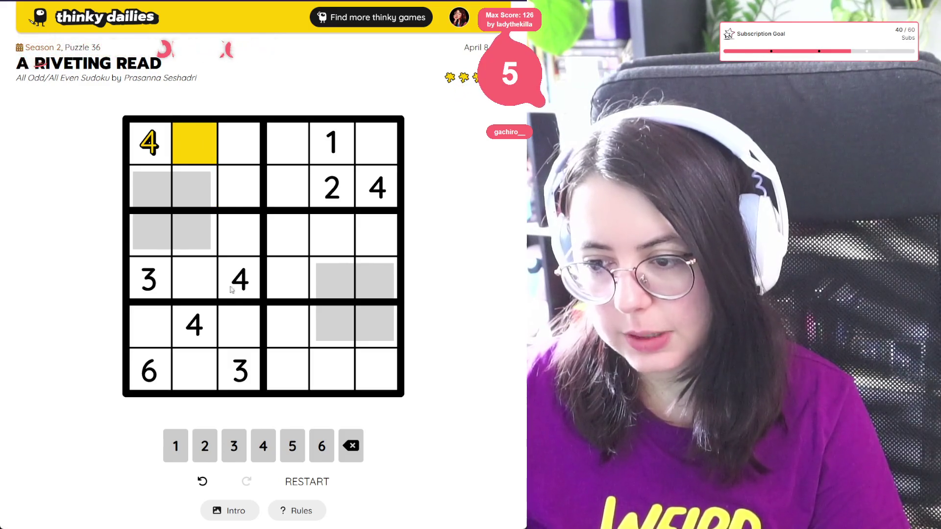
pyautogui.click(201, 283)
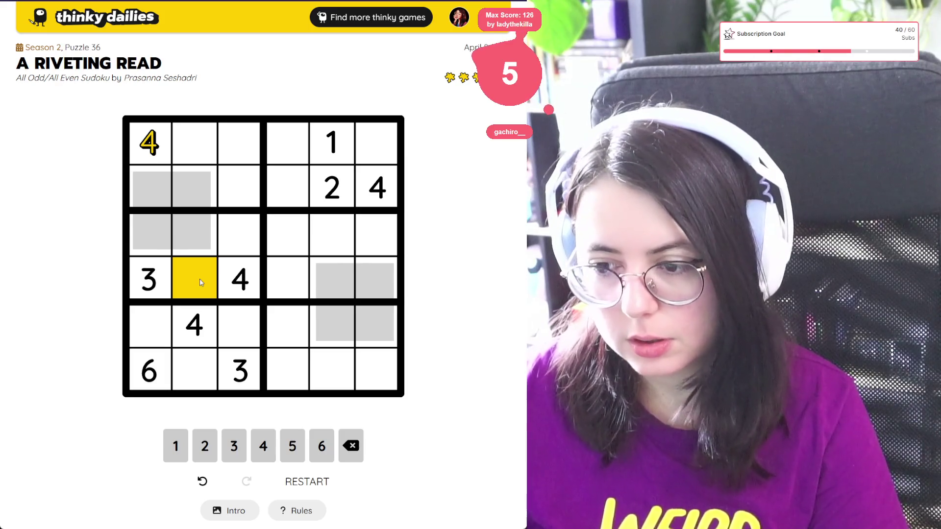
pyautogui.click(152, 192)
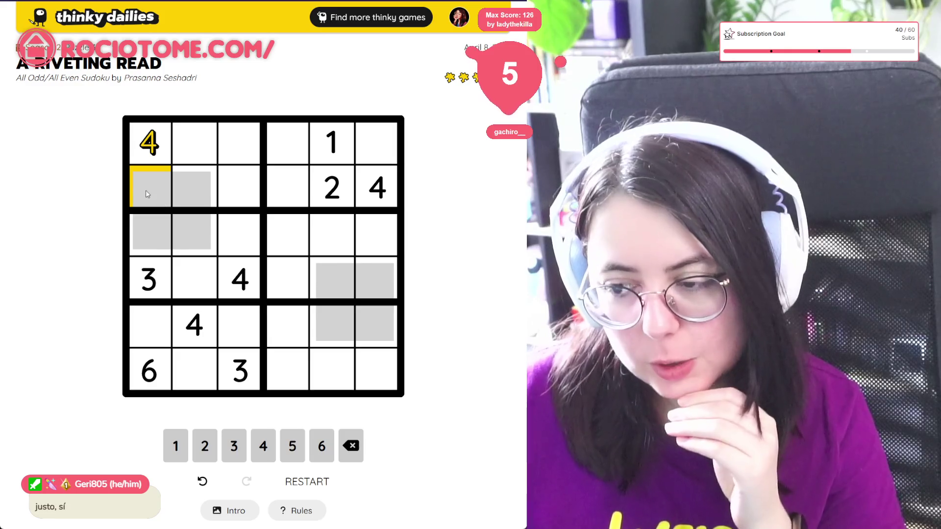
pyautogui.click(200, 195)
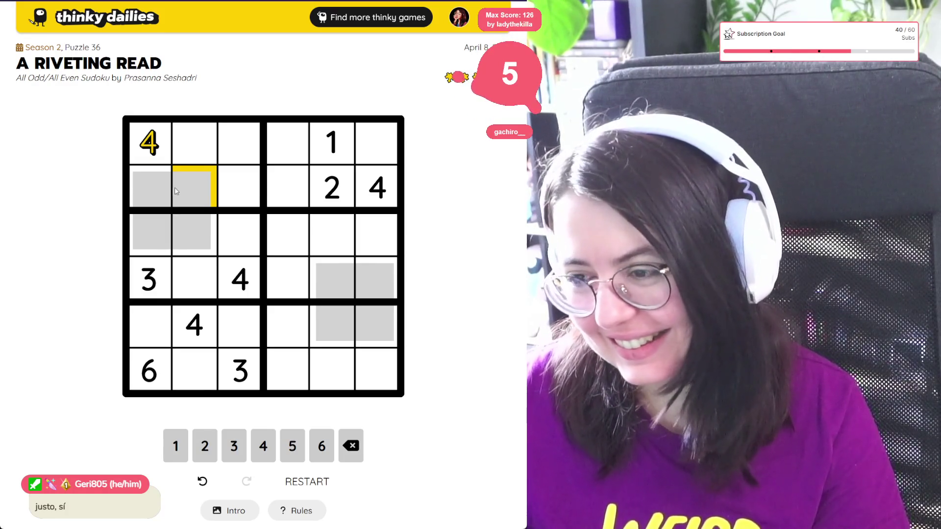
pyautogui.click(296, 147)
pyautogui.click(374, 144)
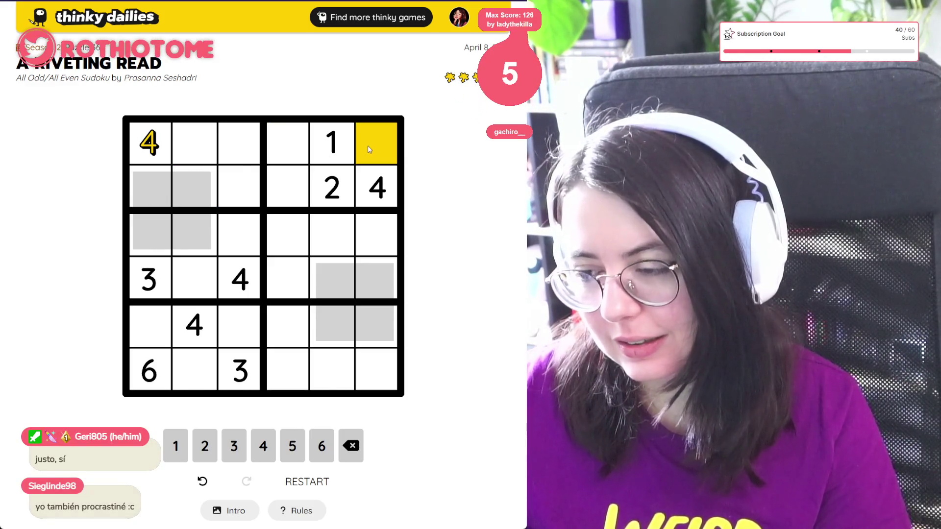
pyautogui.click(282, 188)
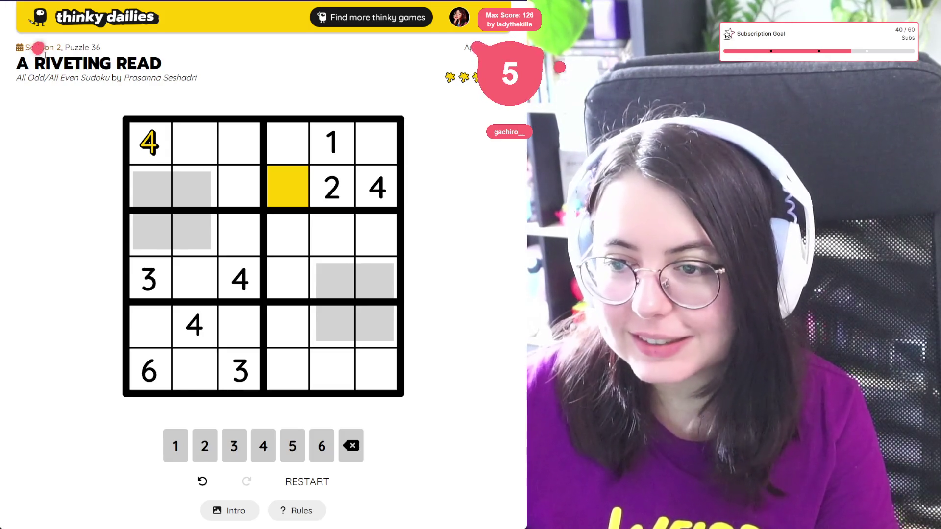
# - Open Season 2's Akari puzzle 'Entry Requirements' and reveal its grid
pyautogui.click(33, 48)
pyautogui.scroll(-20, 260, 277)
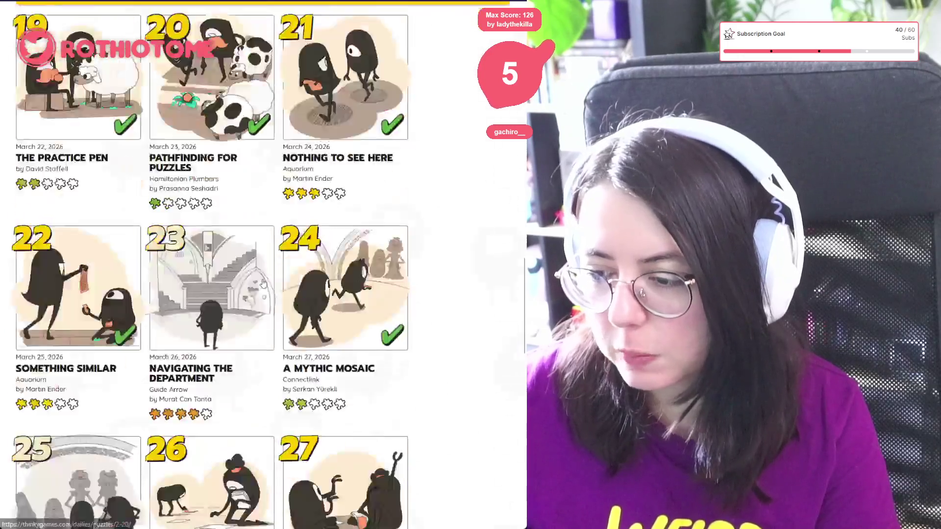
pyautogui.scroll(5, 198, 334)
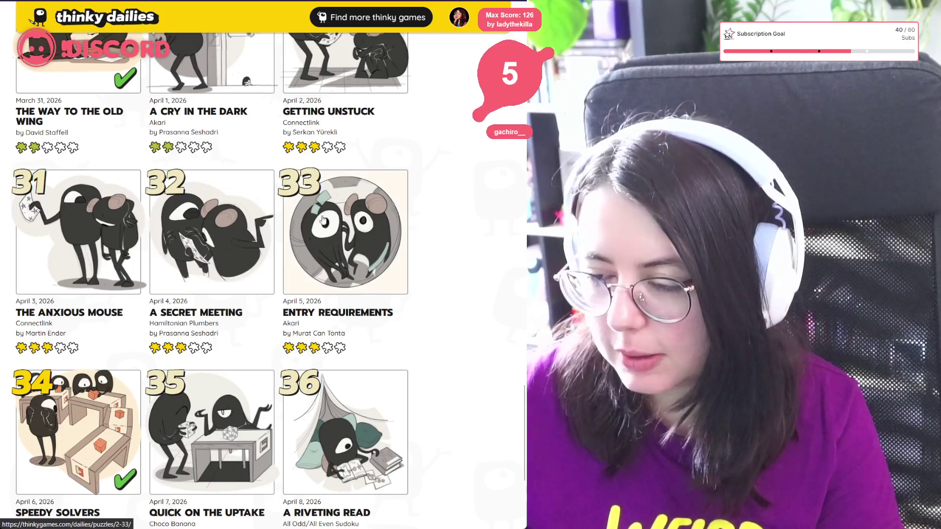
pyautogui.click(191, 270)
pyautogui.click(245, 466)
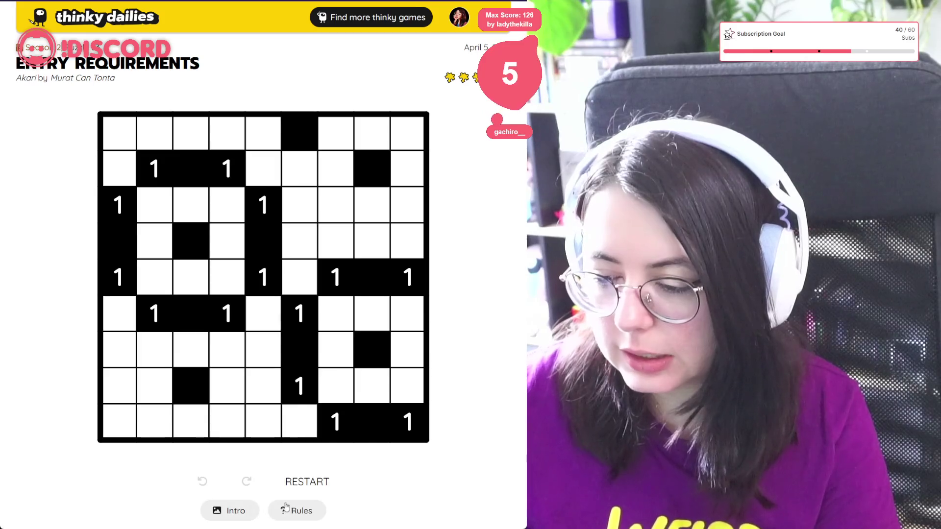
# - Read the puzzle rules twice, closing them each time
pyautogui.click(299, 511)
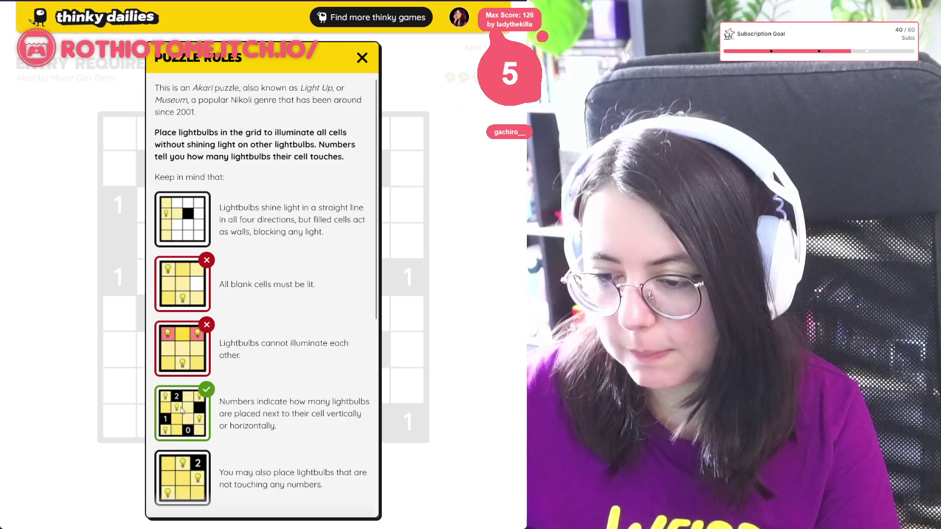
pyautogui.press('Escape')
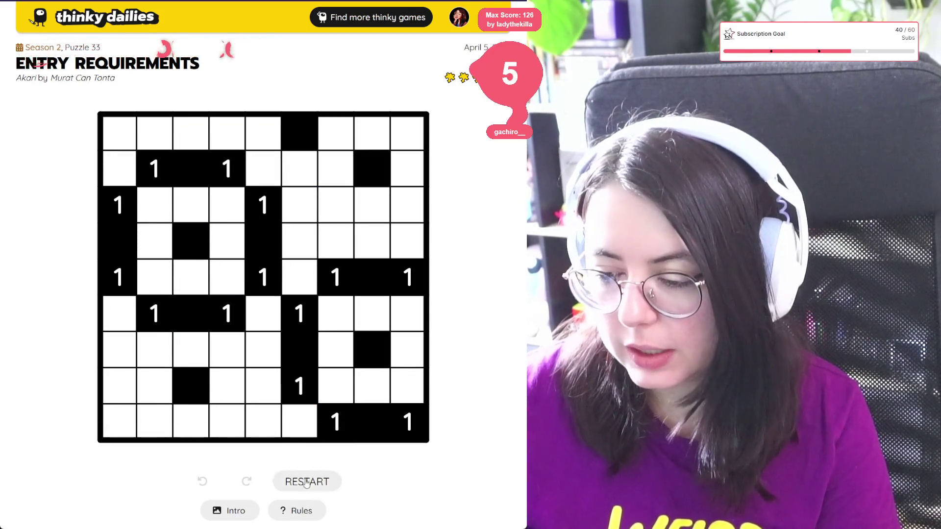
pyautogui.click(297, 511)
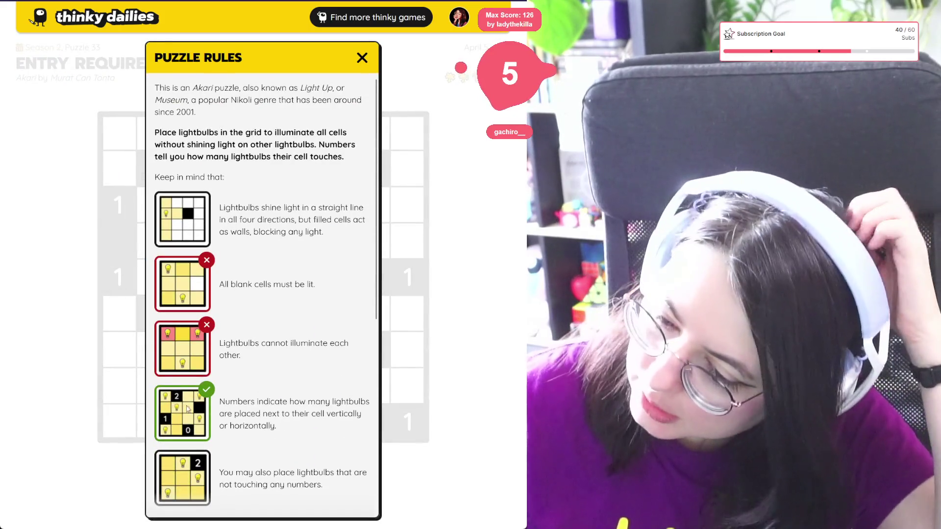
pyautogui.click(361, 53)
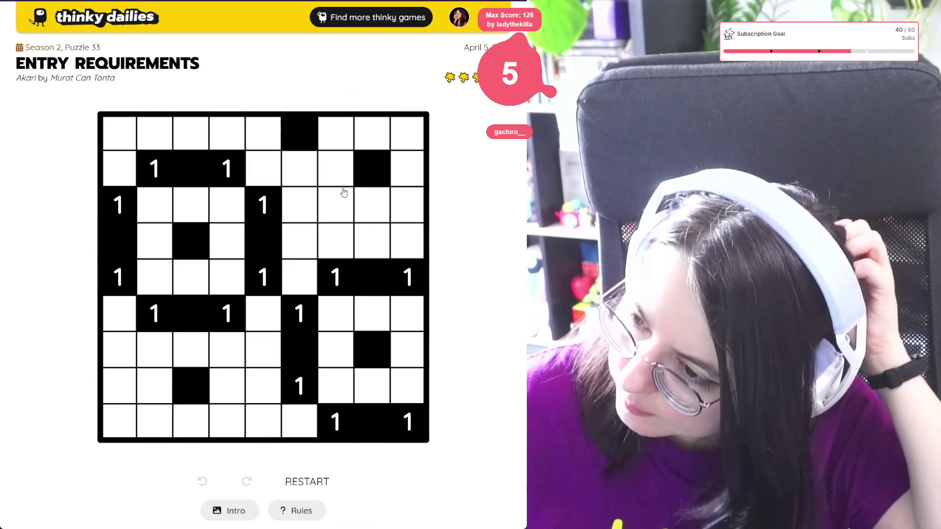
# - Place bulbs at r5c6, r2c5, r2c1, r1c3 and r3c3, dropping the conflicting corner bulb
pyautogui.click(304, 275)
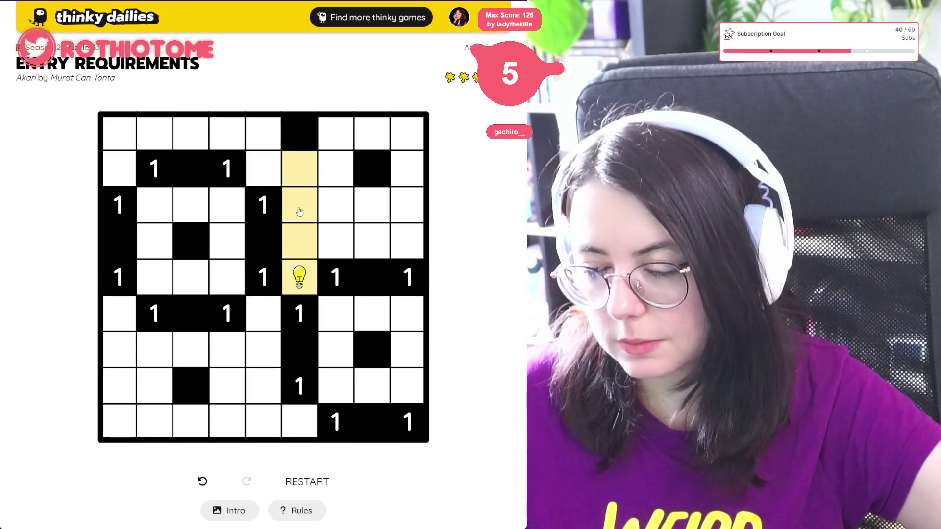
pyautogui.click(274, 178)
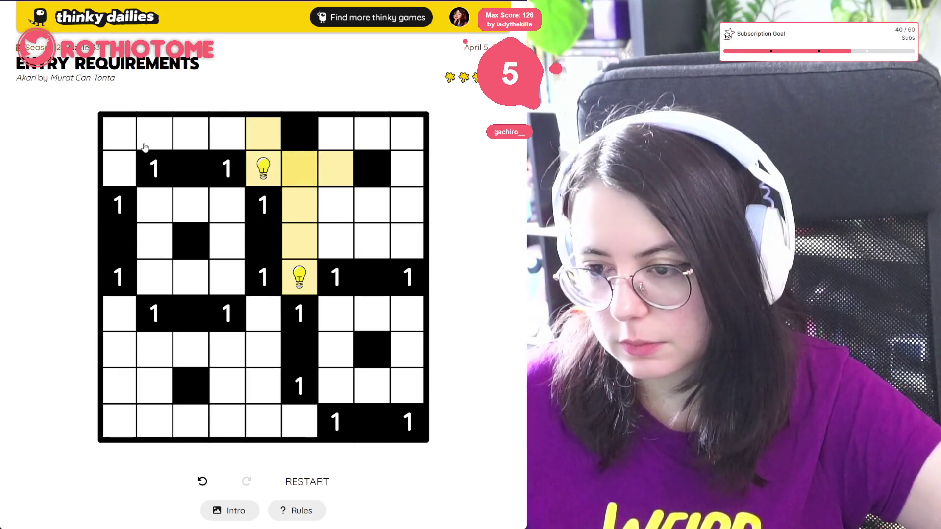
pyautogui.click(121, 139)
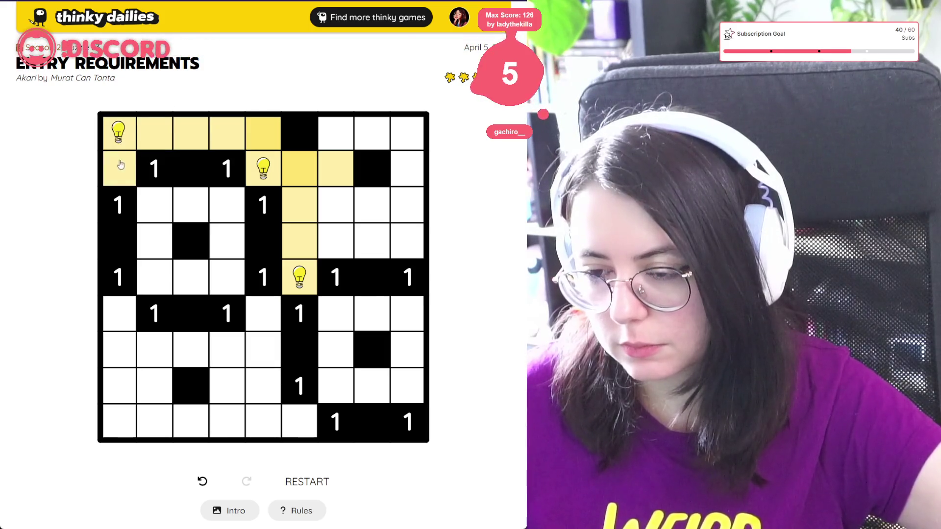
pyautogui.click(119, 167)
pyautogui.click(118, 138)
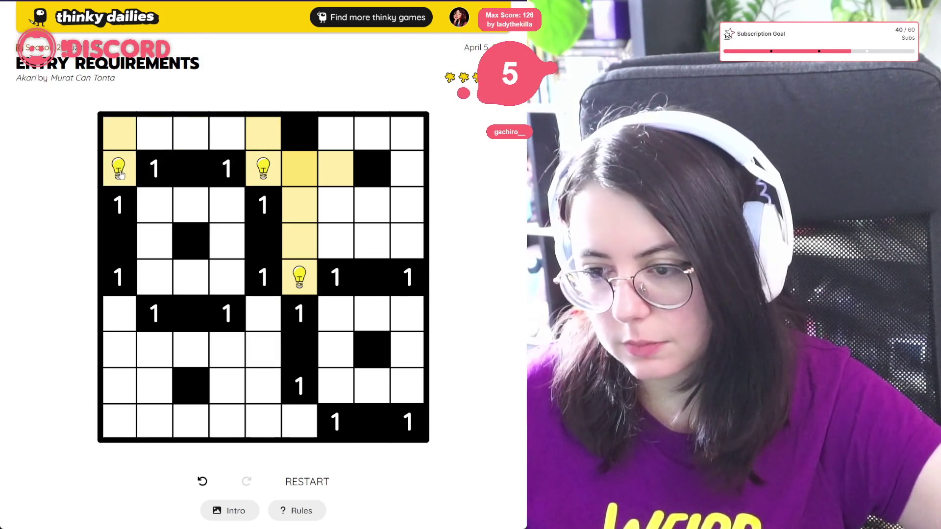
pyautogui.click(191, 127)
pyautogui.click(189, 204)
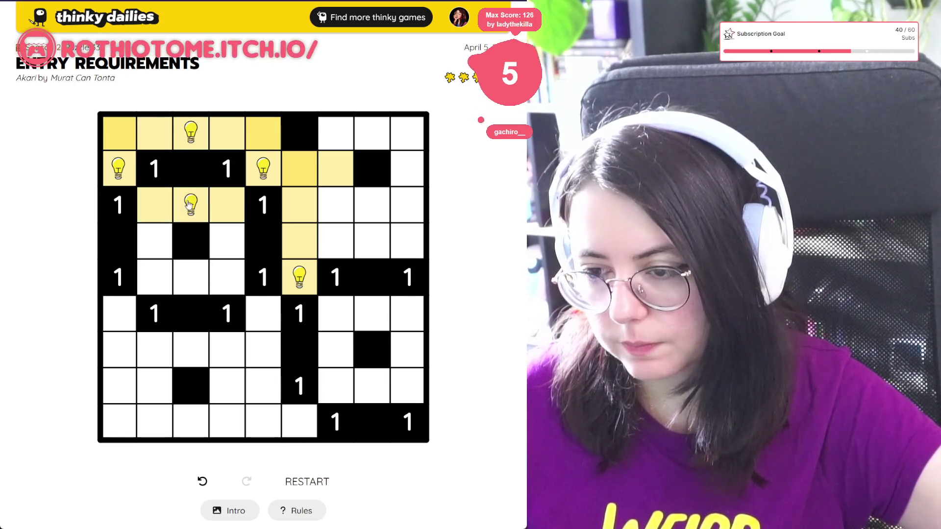
# - Place bulbs at r4c2, r4c4, r5c3 and r6c1, trying and removing one at r6c5
pyautogui.click(156, 245)
pyautogui.click(227, 245)
pyautogui.click(195, 282)
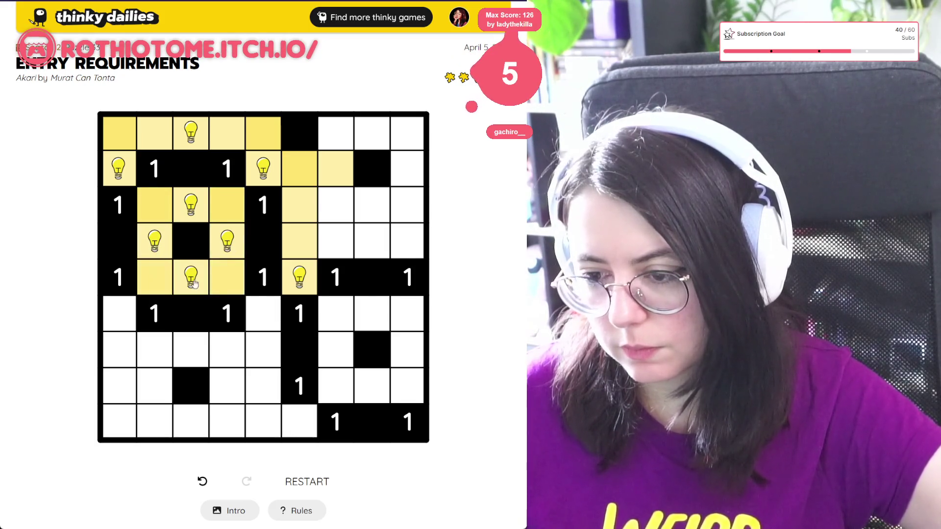
pyautogui.click(127, 318)
pyautogui.click(261, 321)
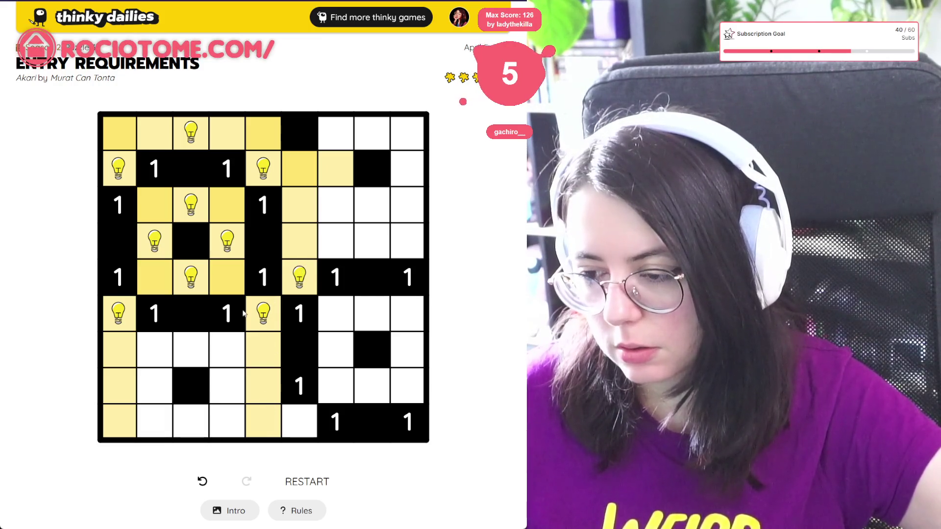
pyautogui.click(261, 316)
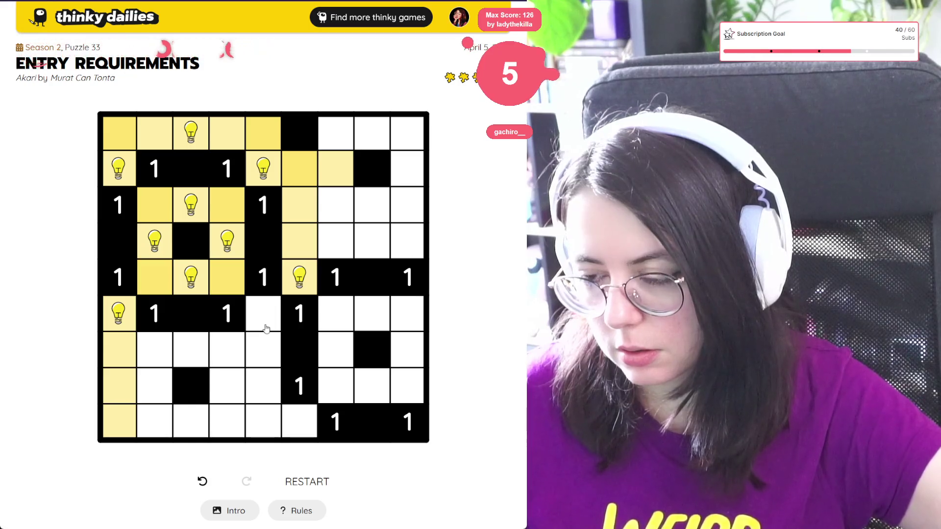
# - Add bulbs at row 9 column 5, row 7 column 4, row 8 column 2, row 7 column 7
pyautogui.click(272, 431)
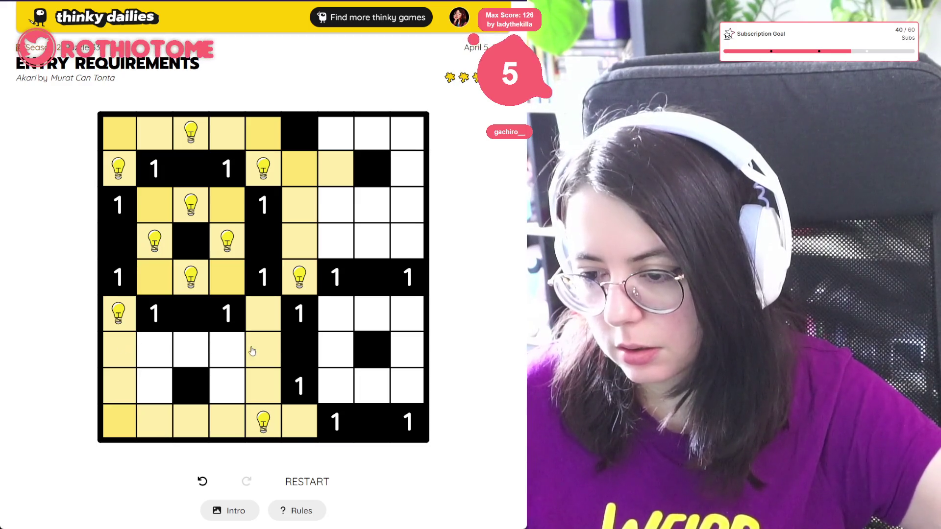
pyautogui.click(223, 350)
pyautogui.click(160, 390)
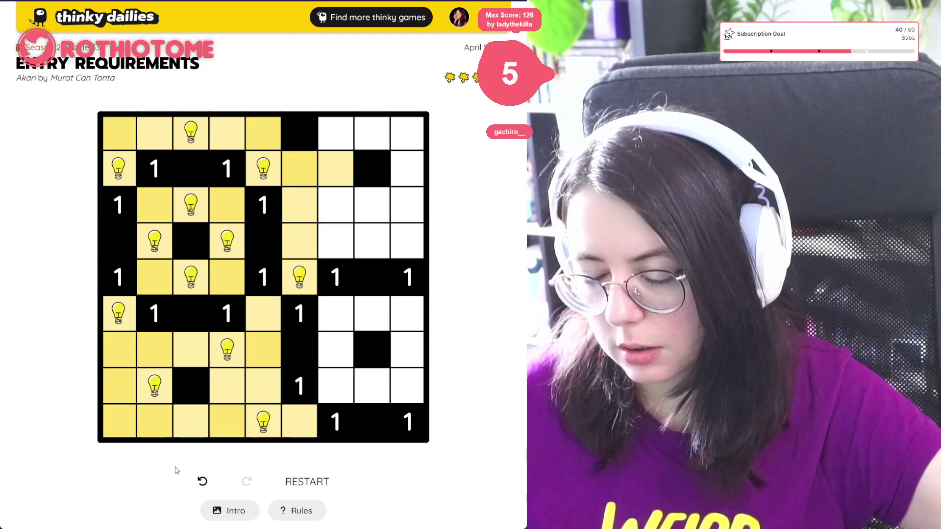
pyautogui.click(339, 354)
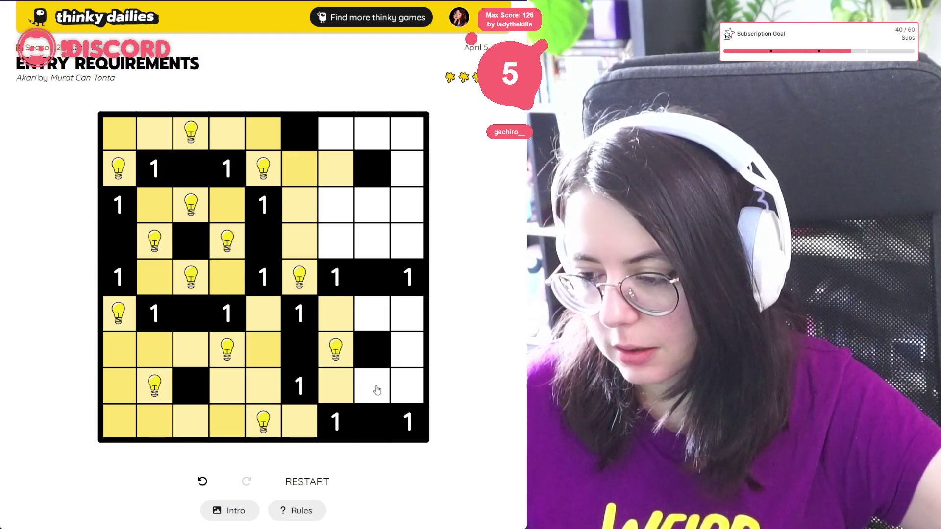
# - Shift the row 9 bulb to column 6 and add bulbs at r6c8, r7c9, r8c8
pyautogui.click(280, 422)
pyautogui.click(304, 432)
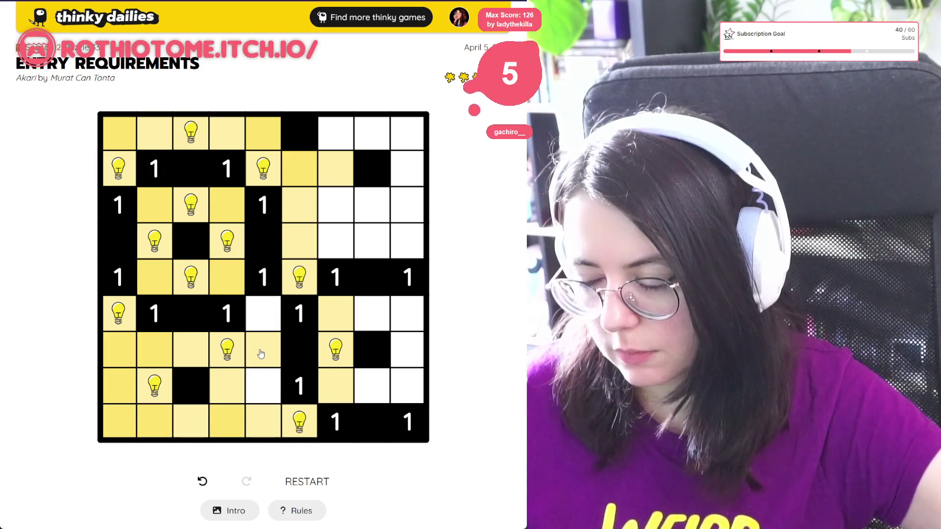
pyautogui.click(372, 313)
pyautogui.click(408, 349)
pyautogui.click(372, 385)
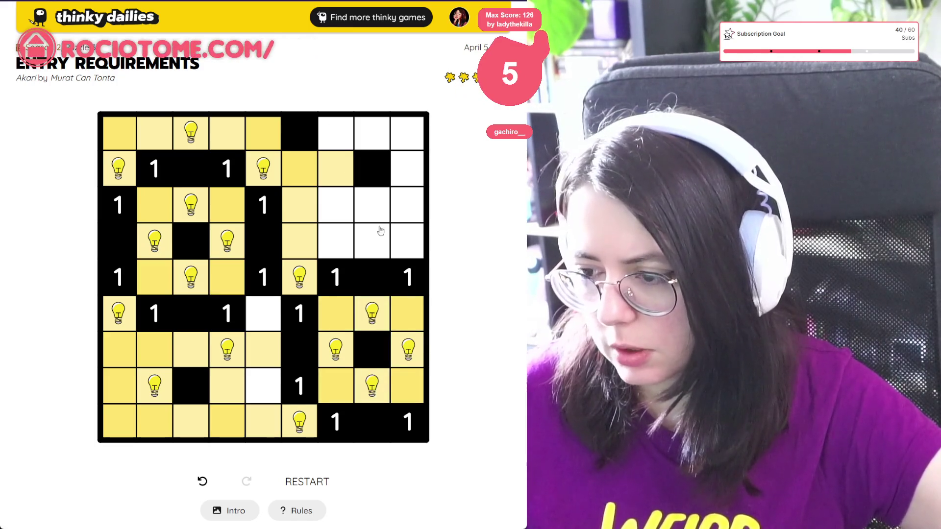
# - Light the upper right with bulbs at r1c8, r3c7 and r4c9, dropping r2c9
pyautogui.click(375, 246)
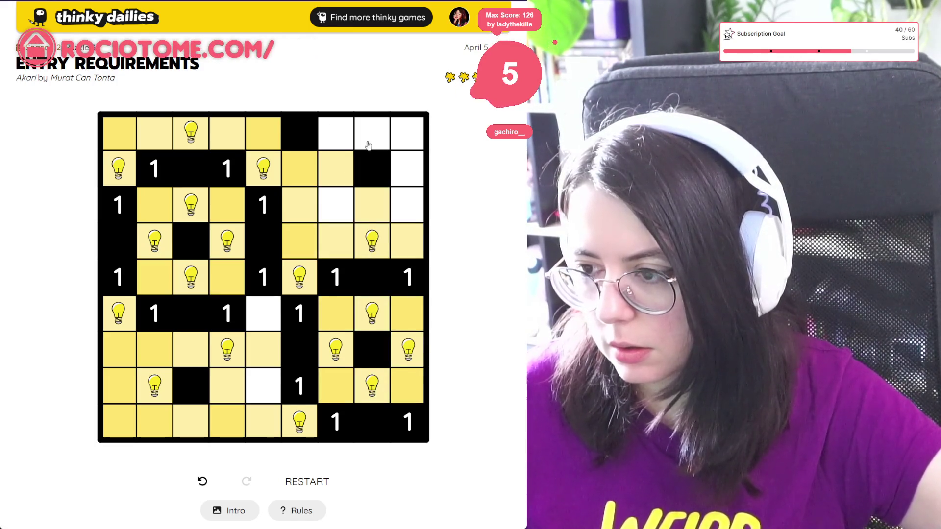
pyautogui.click(368, 142)
pyautogui.click(406, 172)
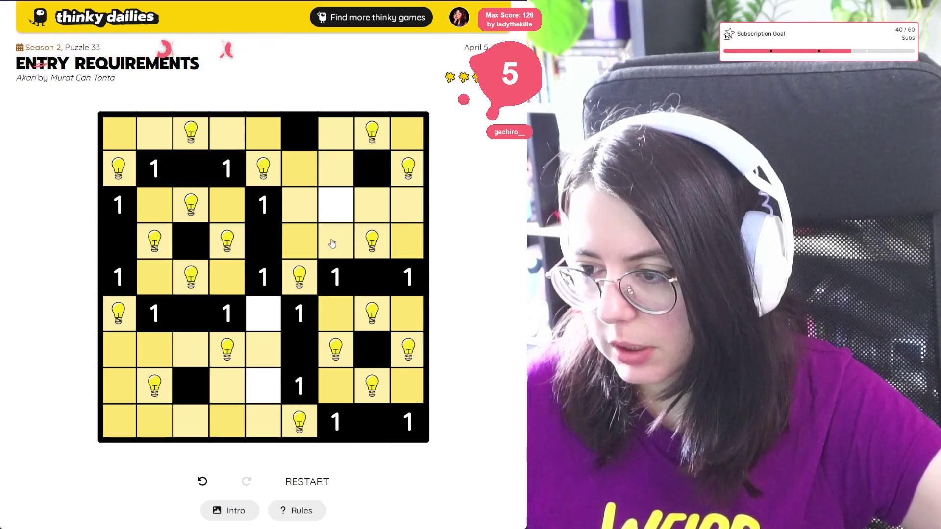
pyautogui.click(336, 205)
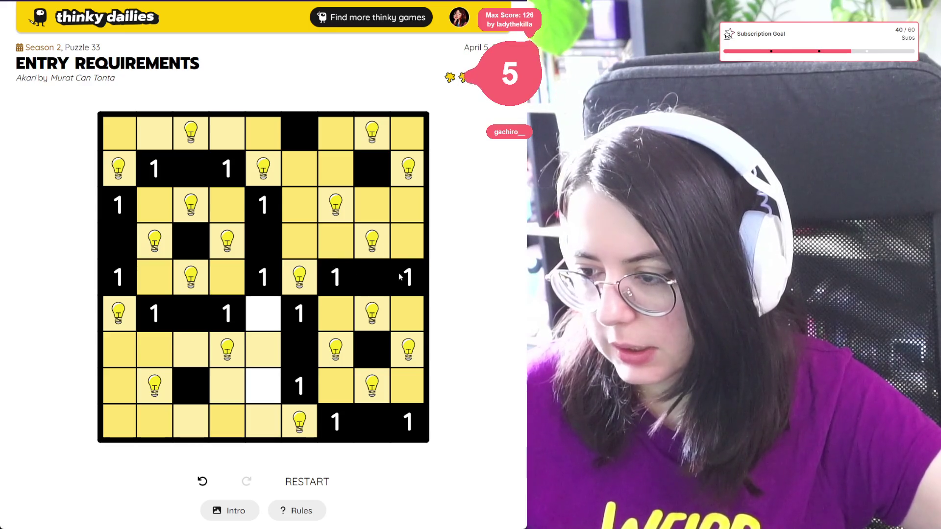
pyautogui.click(383, 247)
pyautogui.click(405, 243)
pyautogui.click(406, 170)
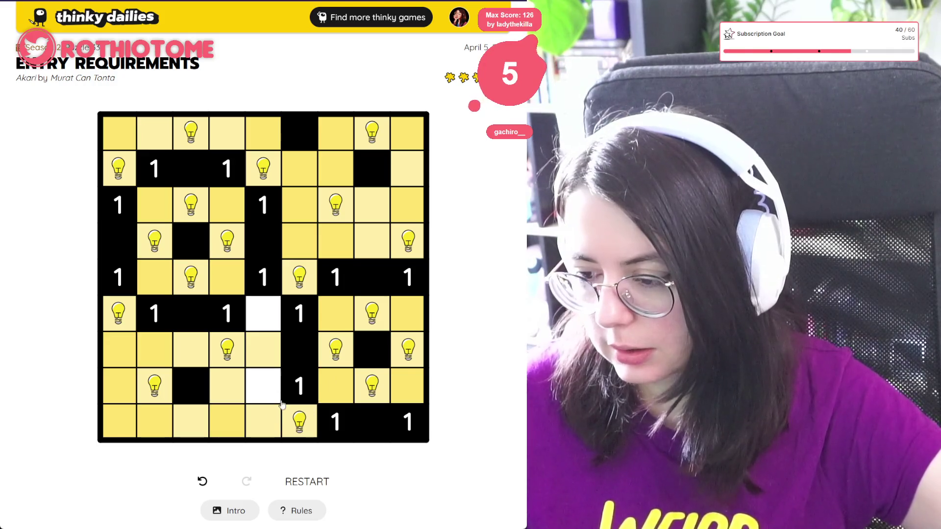
# - Try bulbs at r8c5 and r9c3, settling on a single bulb at row 9, column 6
pyautogui.click(260, 386)
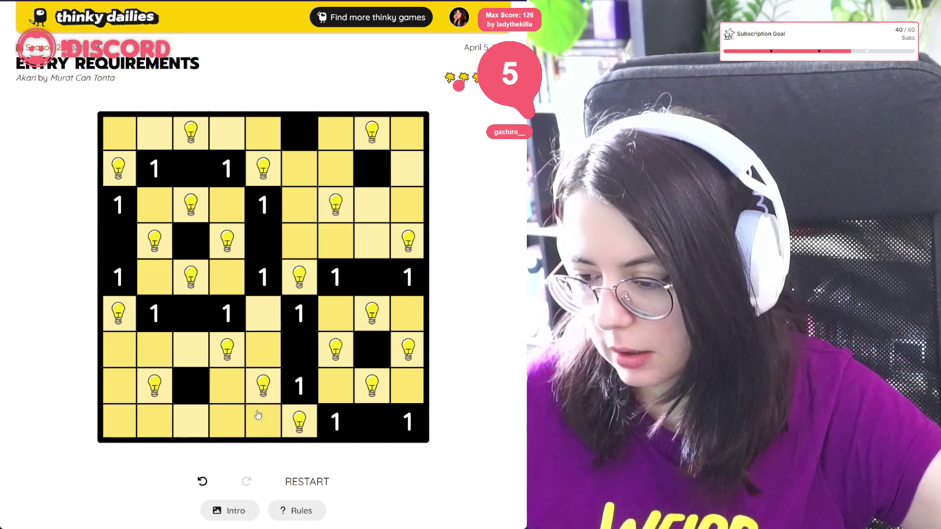
pyautogui.click(267, 390)
pyautogui.click(267, 391)
pyautogui.click(308, 430)
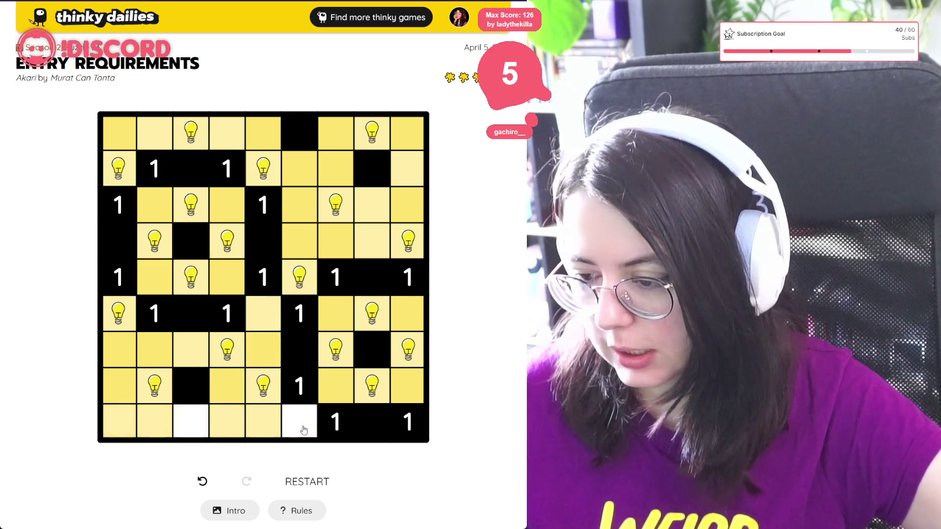
pyautogui.click(203, 426)
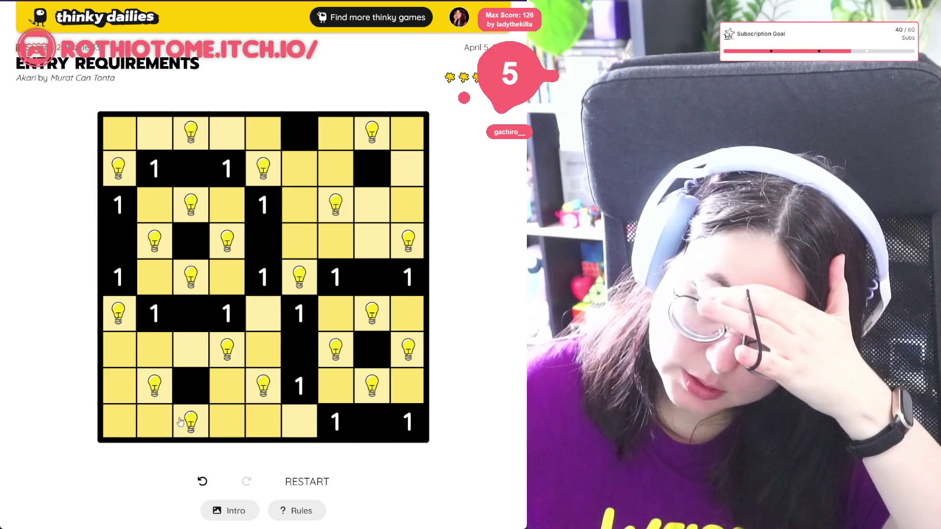
pyautogui.click(267, 380)
pyautogui.click(299, 420)
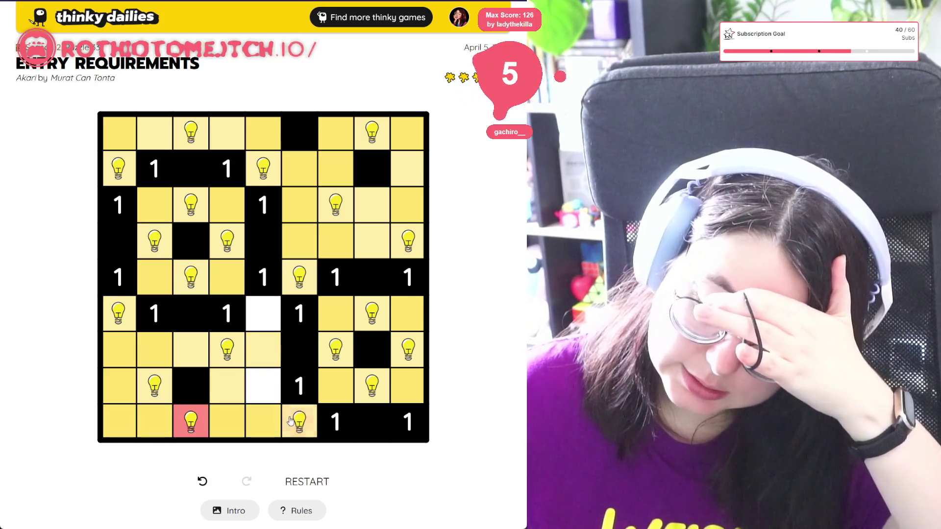
pyautogui.click(196, 423)
# - Move the r7c9 bulb to r8c9, remove r8c8, and place a bulb at r6c5
pyautogui.click(227, 390)
pyautogui.click(229, 390)
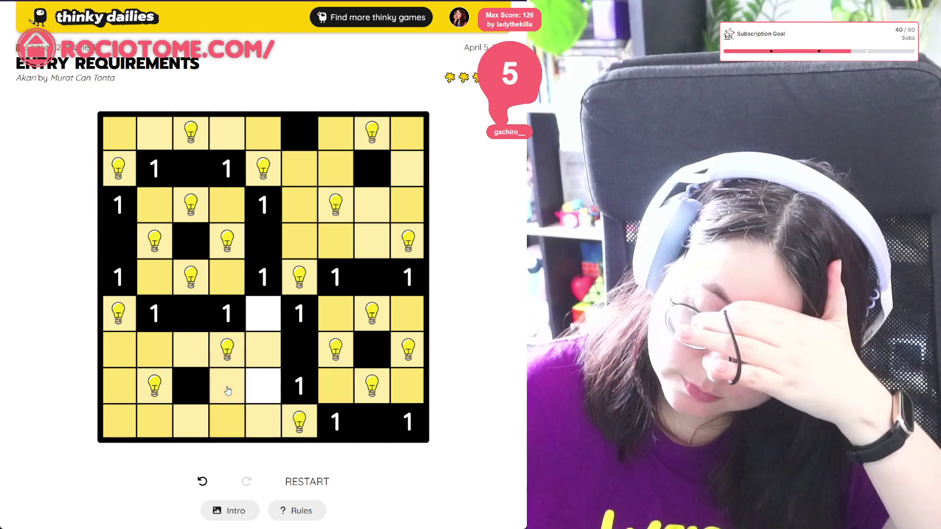
pyautogui.click(255, 354)
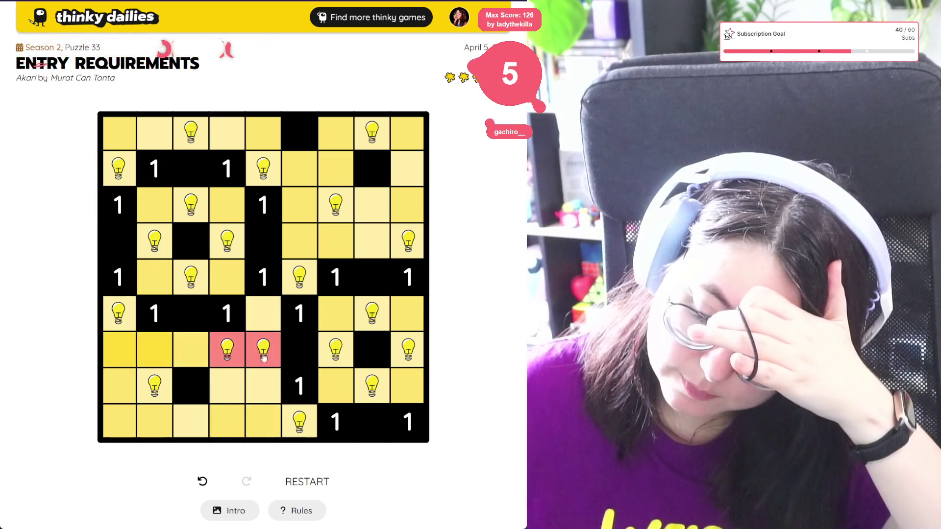
pyautogui.click(260, 355)
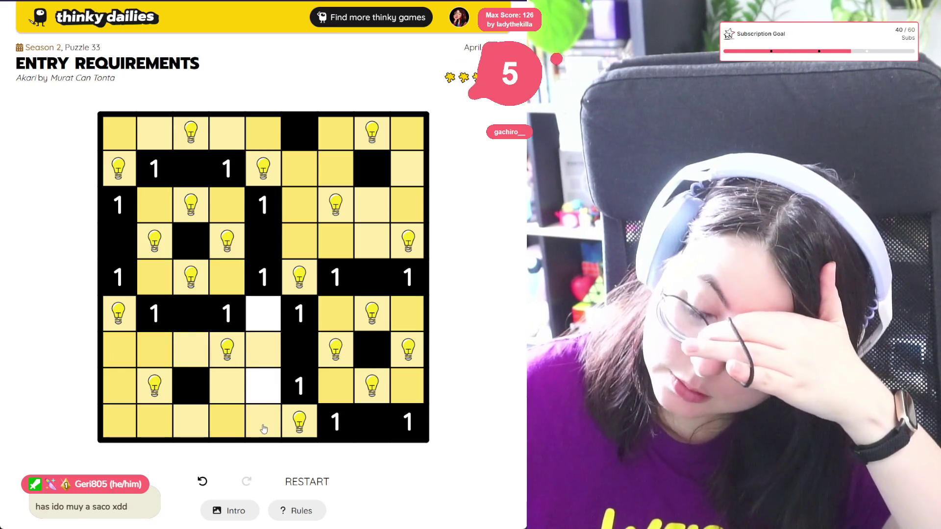
pyautogui.click(402, 357)
pyautogui.click(407, 387)
pyautogui.click(373, 387)
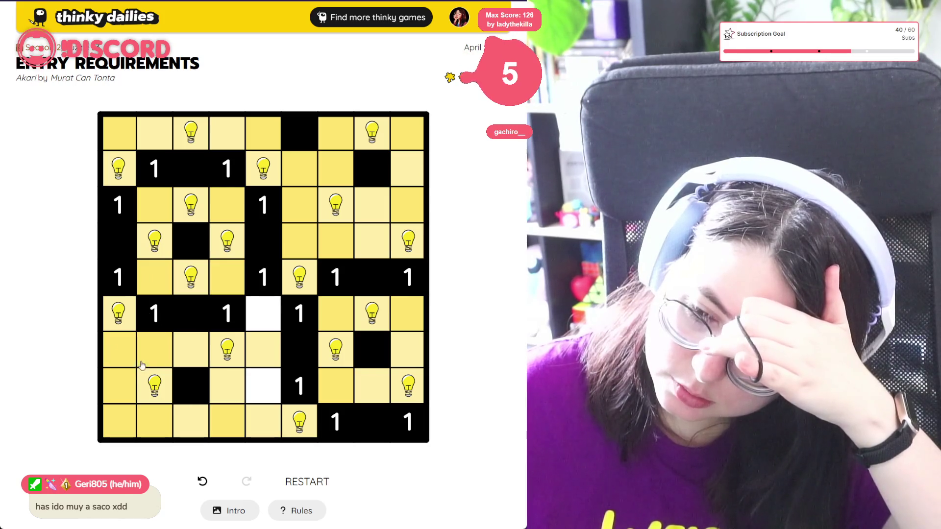
pyautogui.click(264, 346)
pyautogui.click(264, 346)
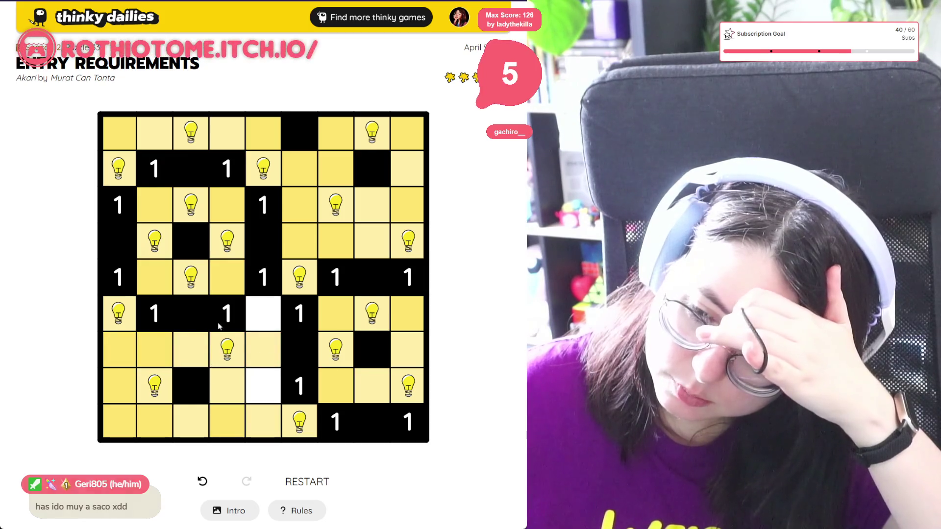
pyautogui.click(261, 312)
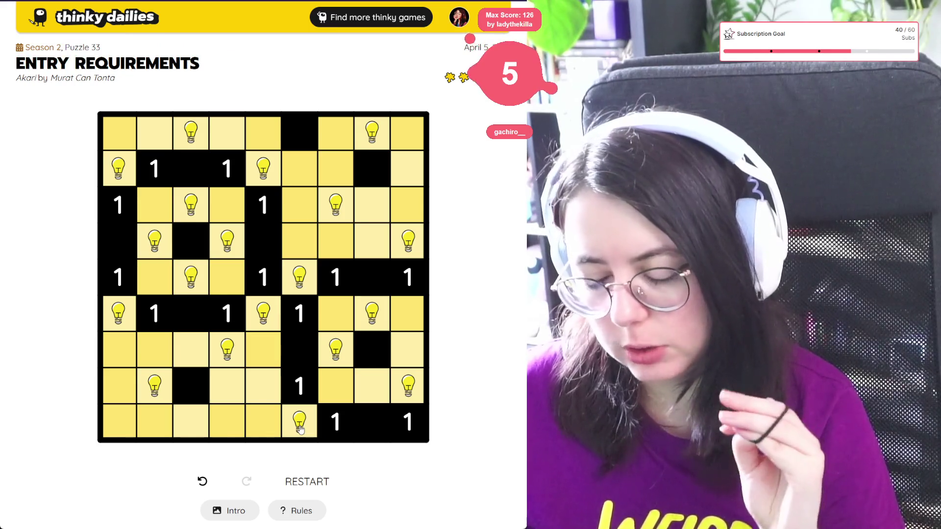
# - Cross out r8c7, r8c8, r4c6–r4c8 and column 9's rows 1–3, 6–7; remove the r5c6 bulb
pyautogui.click(343, 391)
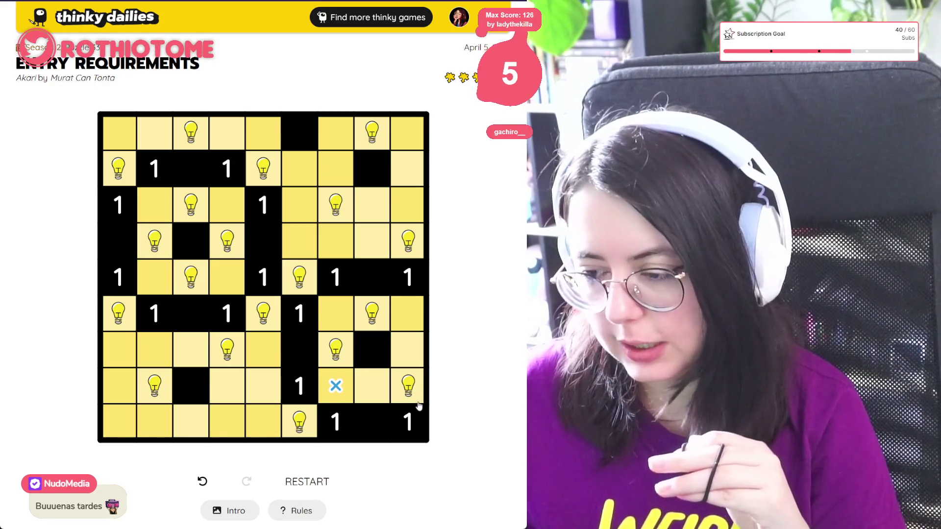
pyautogui.click(375, 393)
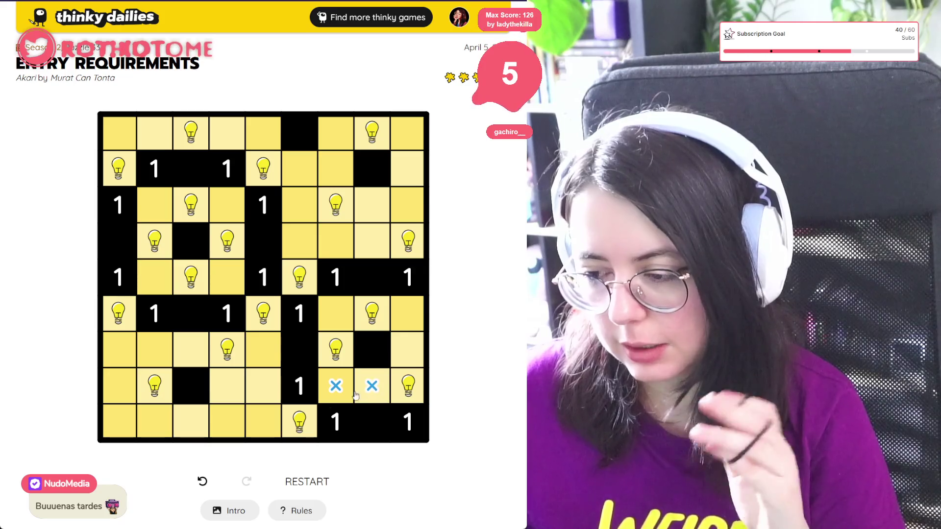
pyautogui.click(408, 349)
pyautogui.click(408, 313)
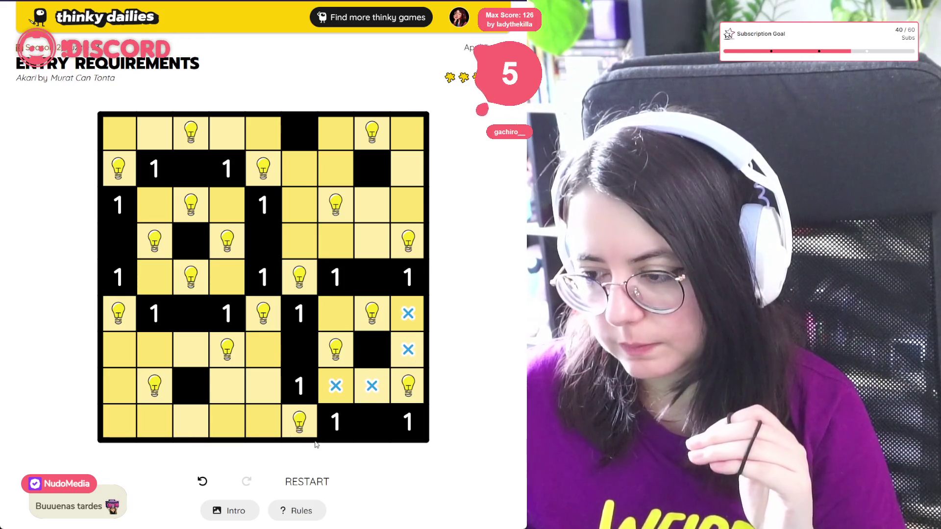
pyautogui.click(374, 241)
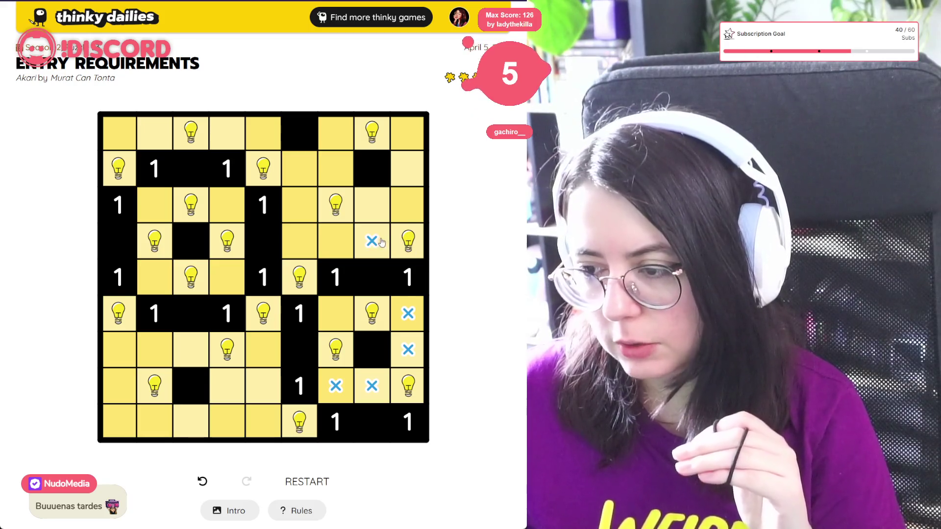
pyautogui.click(401, 207)
pyautogui.click(406, 171)
pyautogui.click(407, 133)
pyautogui.click(328, 239)
pyautogui.click(301, 240)
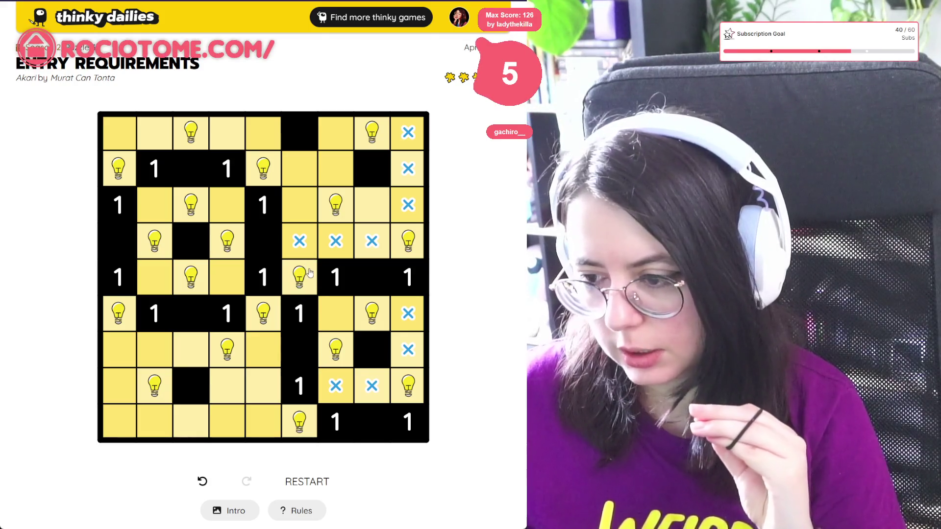
pyautogui.click(301, 281)
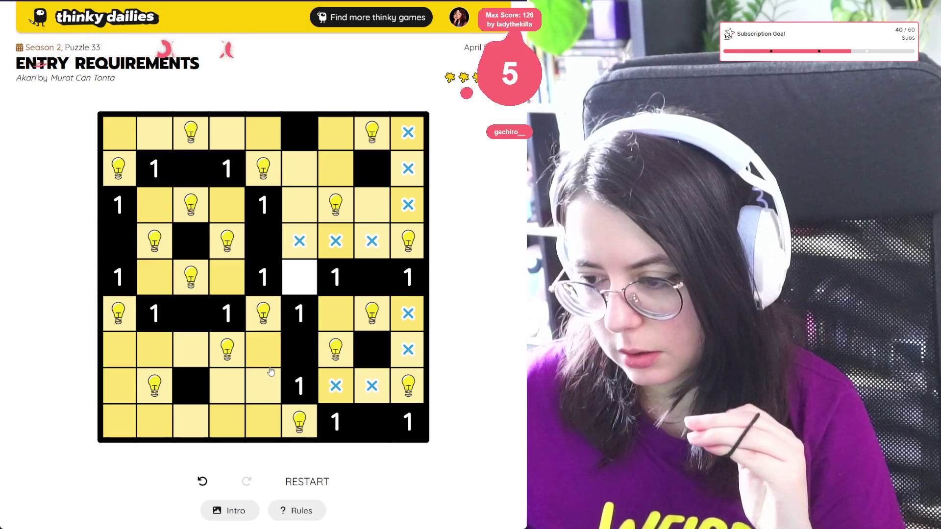
# - Remove bulbs at r6c5, r7c4, r8c2, r6c1, r9c6, r1c8, r6c7 and r7c7
pyautogui.click(264, 318)
pyautogui.click(228, 354)
pyautogui.click(156, 386)
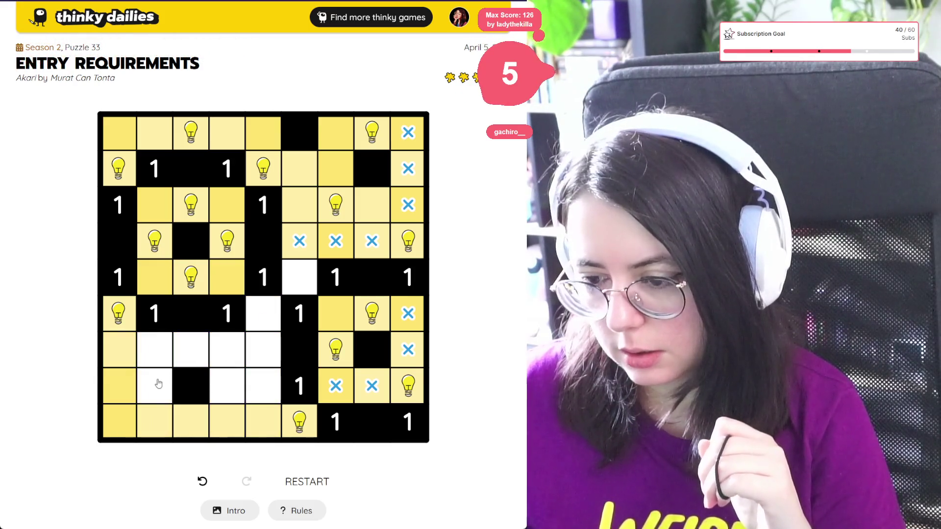
pyautogui.click(120, 324)
pyautogui.click(301, 425)
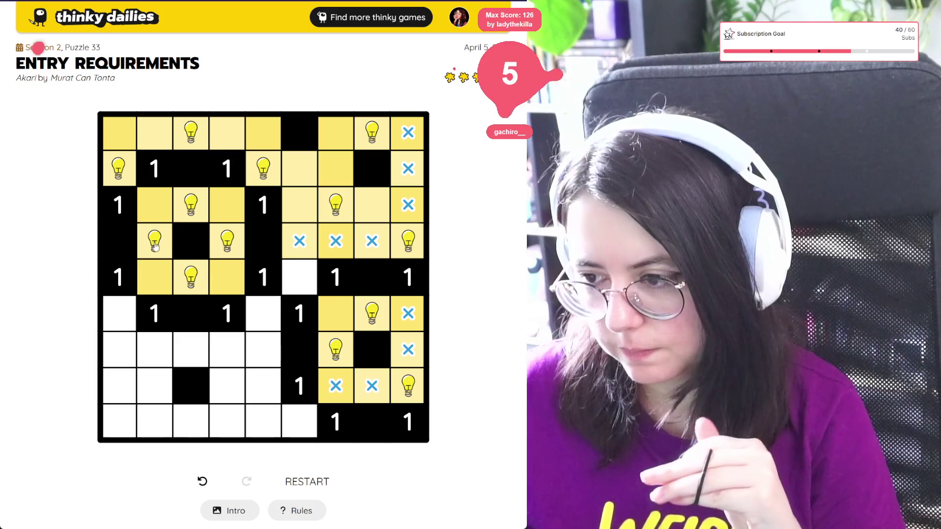
pyautogui.click(358, 133)
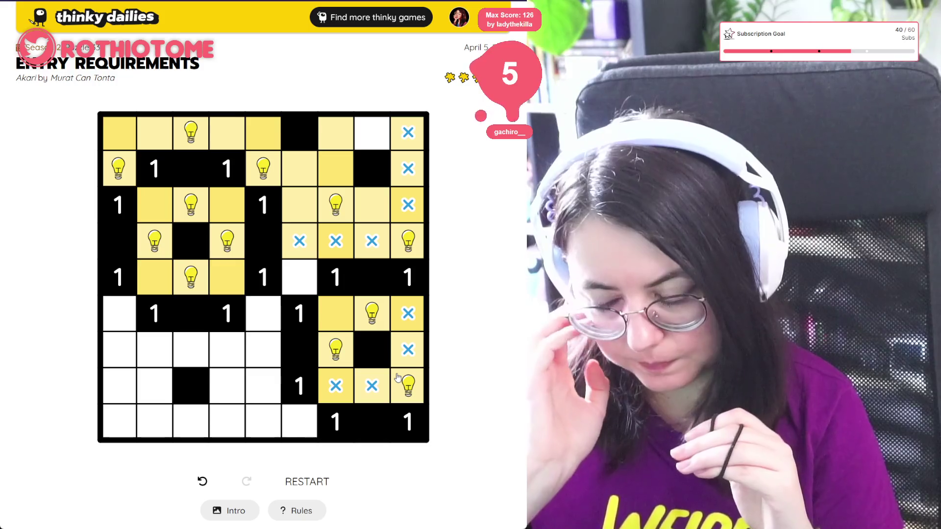
pyautogui.click(369, 321)
pyautogui.click(343, 347)
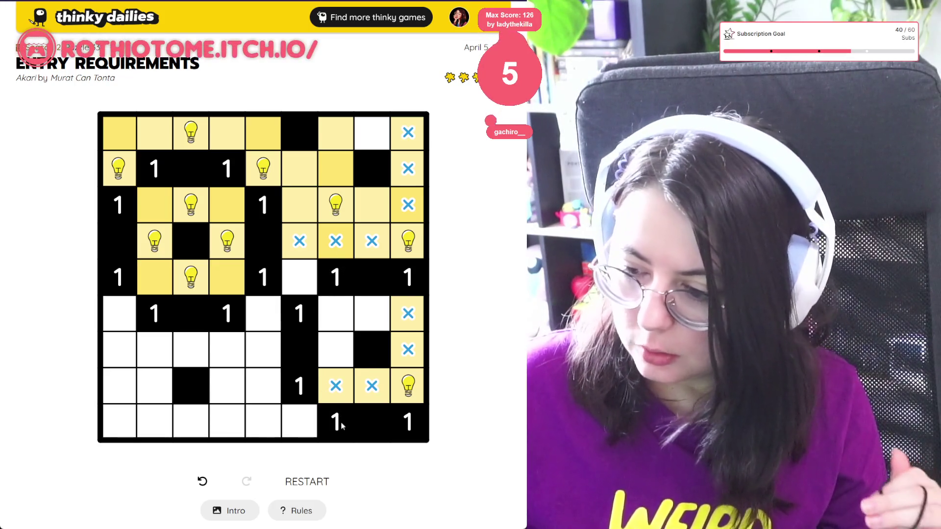
# - Bulb beside the bottom 1 clue, X on five cells left of it and r8c5; remove r5c3 bulb
pyautogui.click(310, 413)
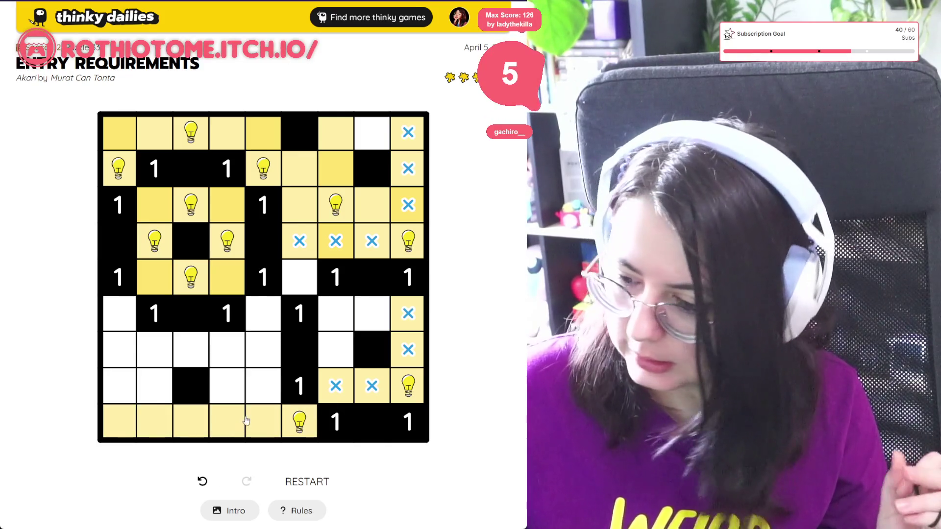
pyautogui.click(263, 422)
pyautogui.click(263, 421)
pyautogui.moveTo(263, 422); pyautogui.dragTo(118, 419)
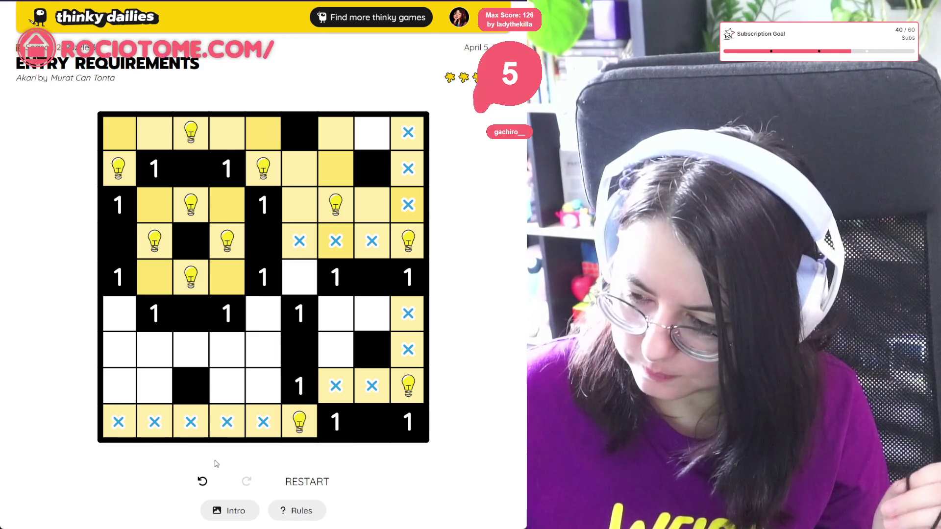
pyautogui.click(256, 398)
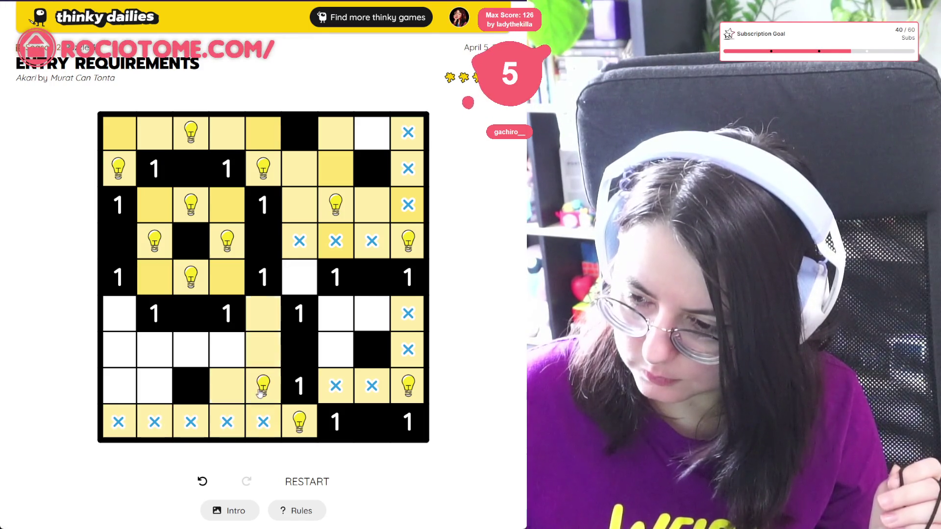
pyautogui.click(257, 397)
pyautogui.rightClick(256, 396)
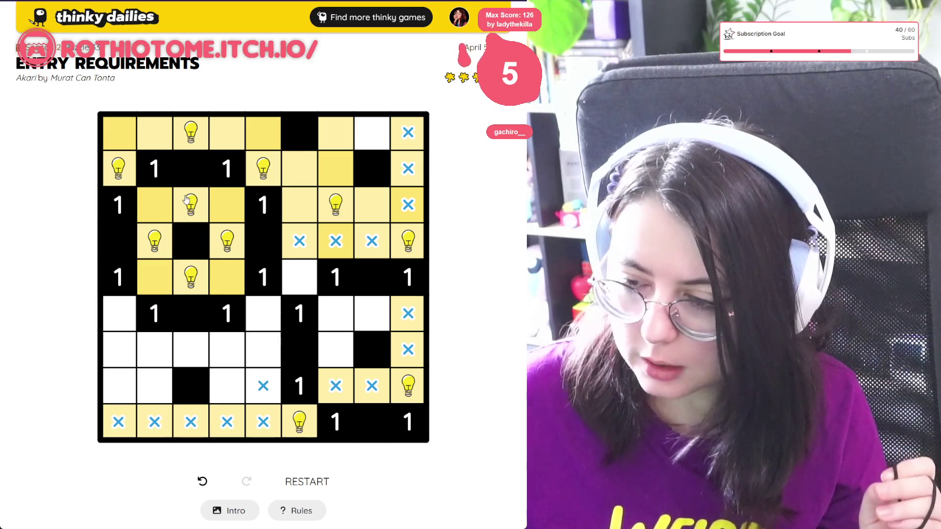
pyautogui.click(182, 267)
# - Move the r4c4 bulb to r5c4 and place bulbs at r6c7, r6c1, r7c4 and r8c2
pyautogui.click(227, 277)
pyautogui.click(227, 240)
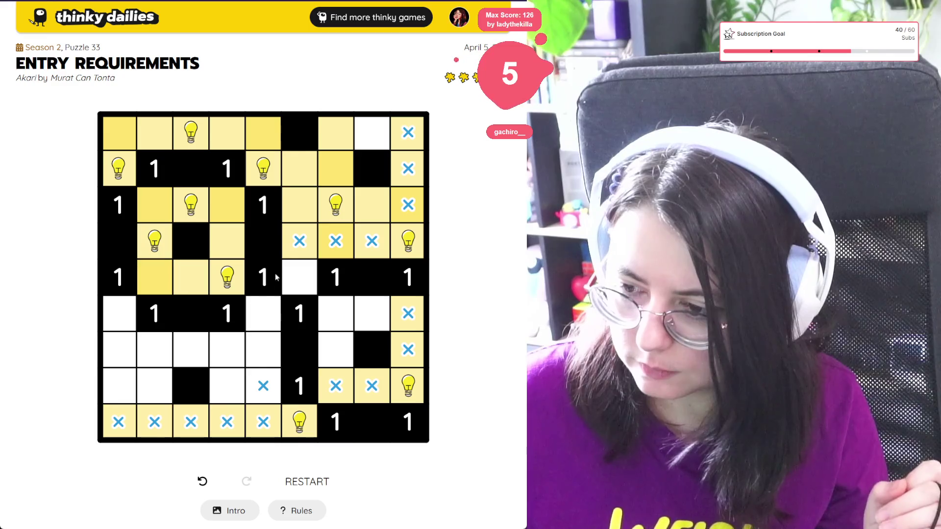
pyautogui.click(320, 307)
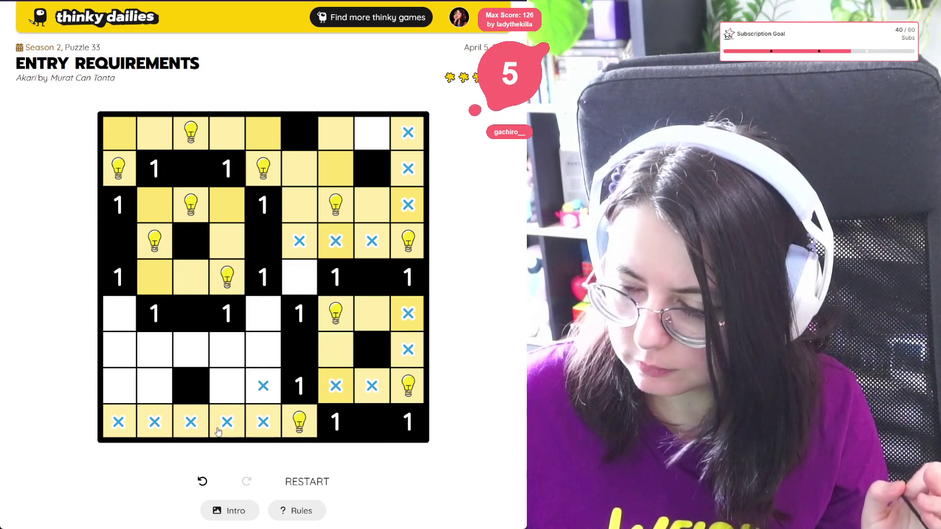
pyautogui.click(123, 314)
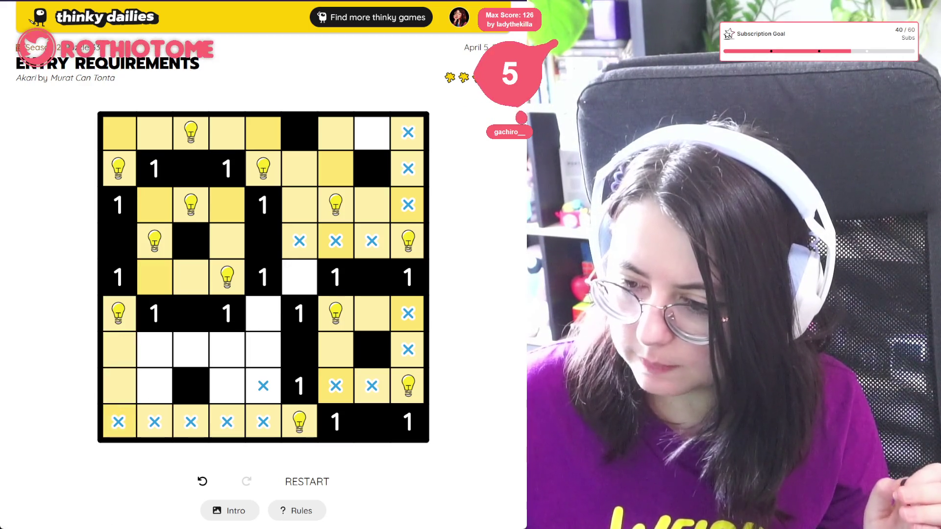
pyautogui.click(228, 346)
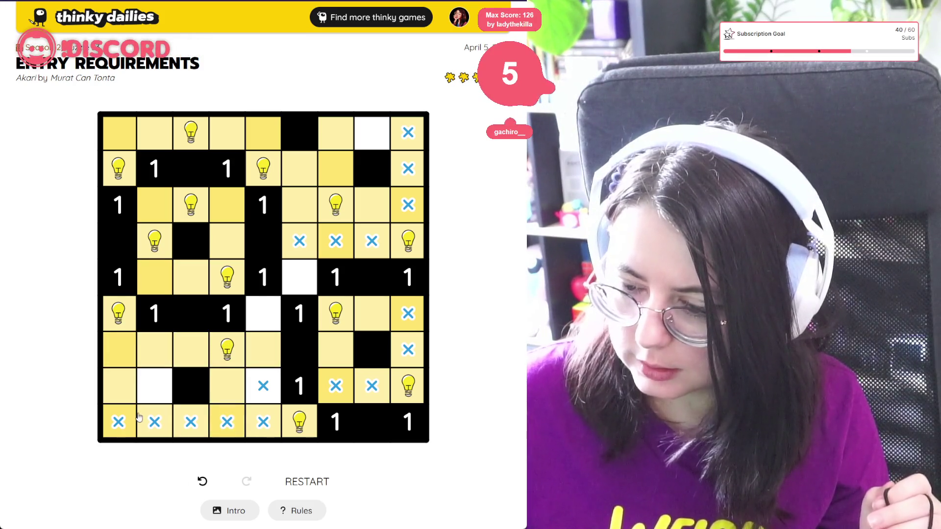
pyautogui.click(153, 388)
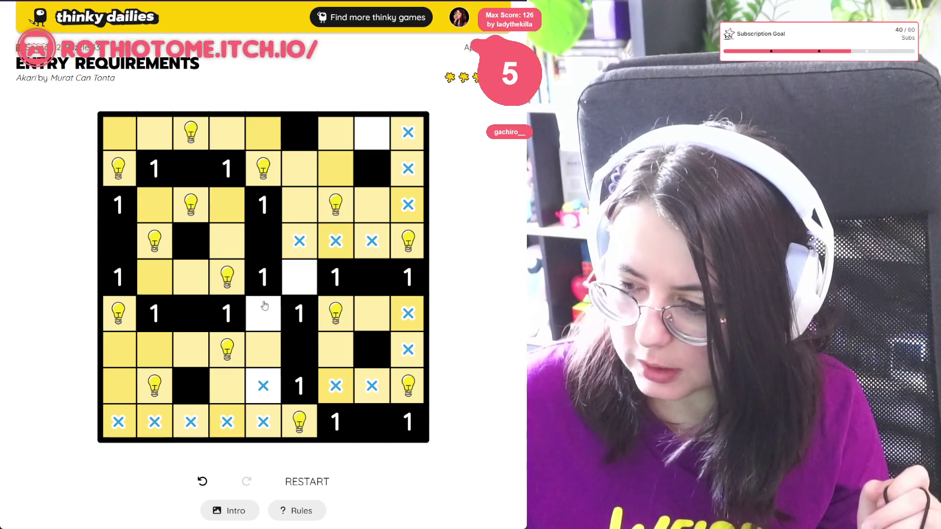
# - Clear r7c4, mark r5c6 and r6c5 with X, and place bulbs at r7c5 and r8c4
pyautogui.click(220, 359)
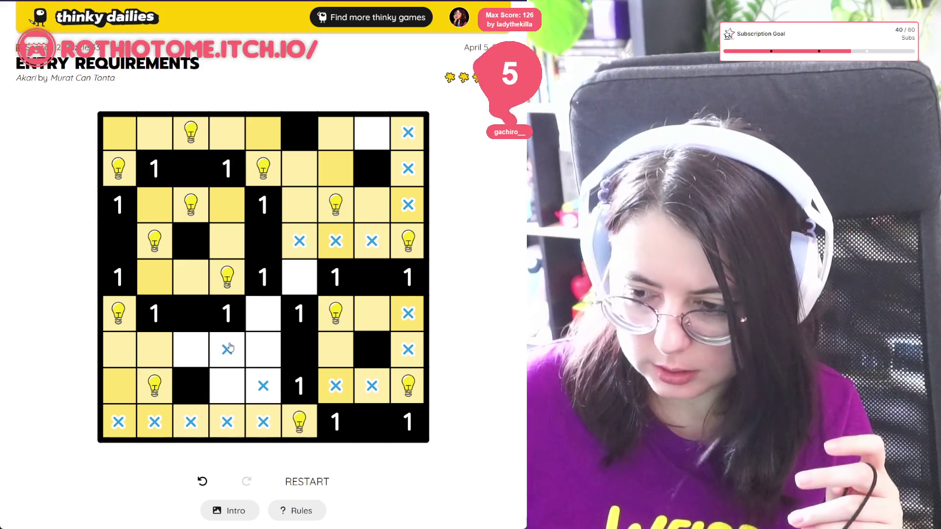
pyautogui.click(228, 349)
pyautogui.click(247, 347)
pyautogui.doubleClick(247, 347)
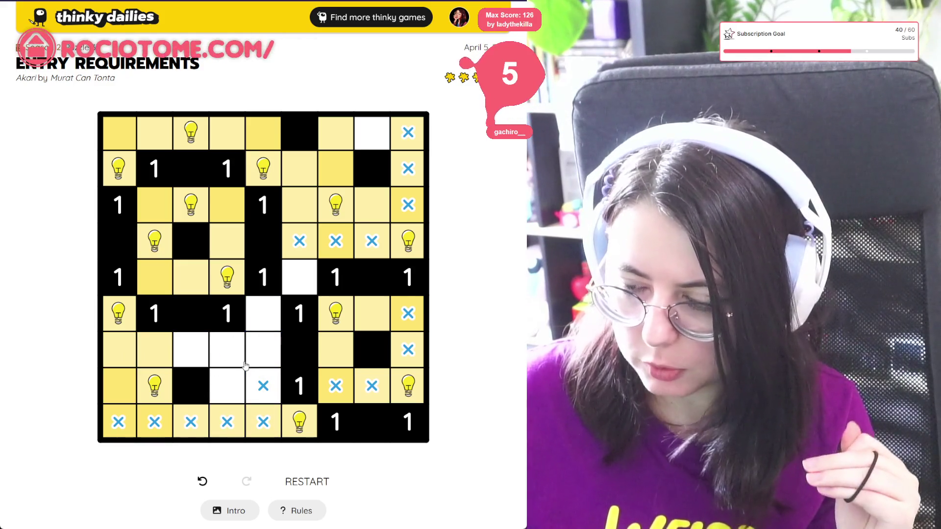
pyautogui.click(310, 276)
pyautogui.click(259, 315)
pyautogui.click(265, 348)
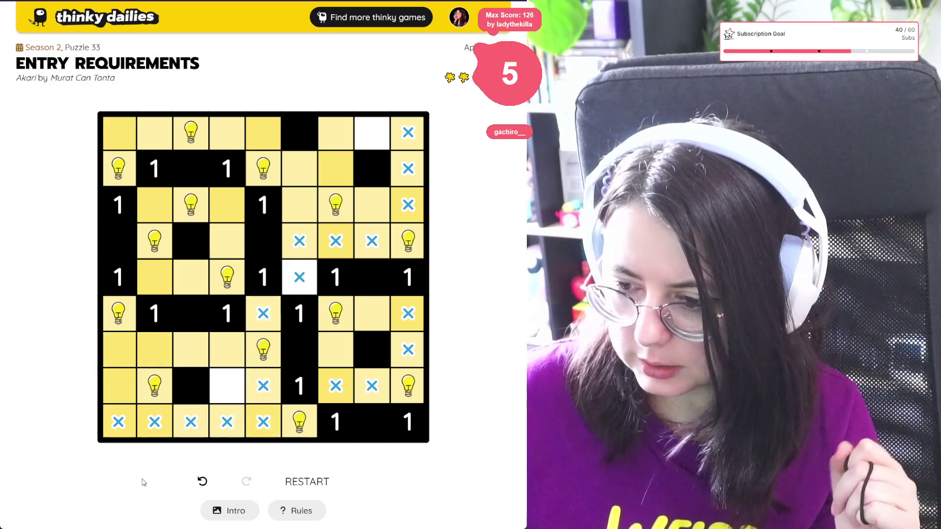
pyautogui.click(224, 392)
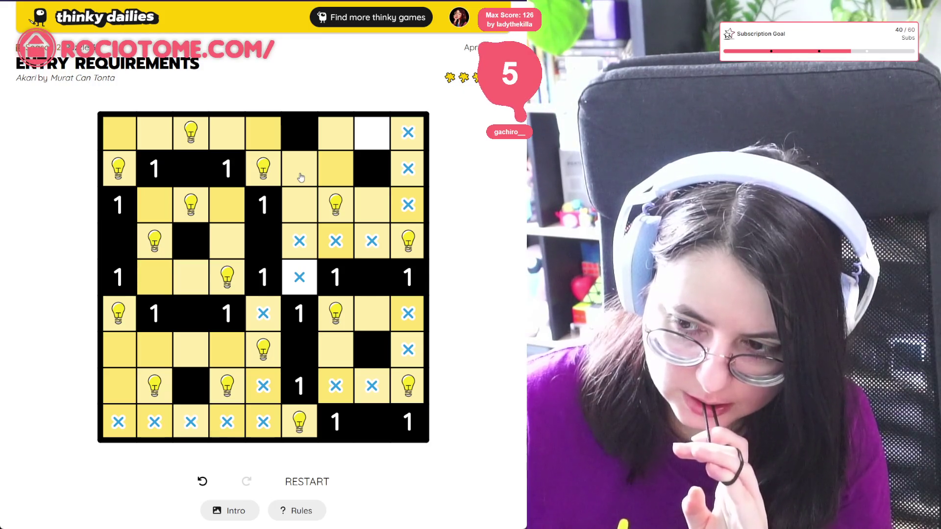
# - Move the row 2 bulb from column 5 to column 6
pyautogui.click(263, 168)
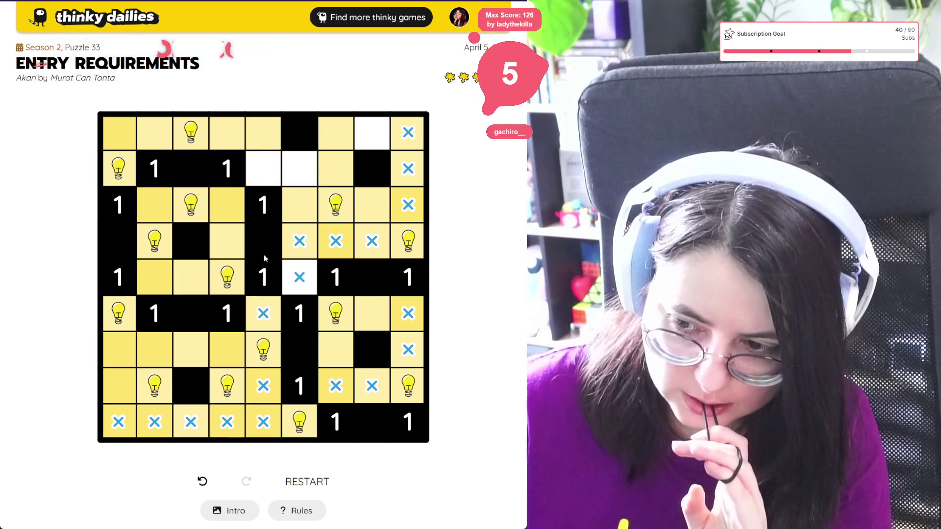
pyautogui.click(311, 171)
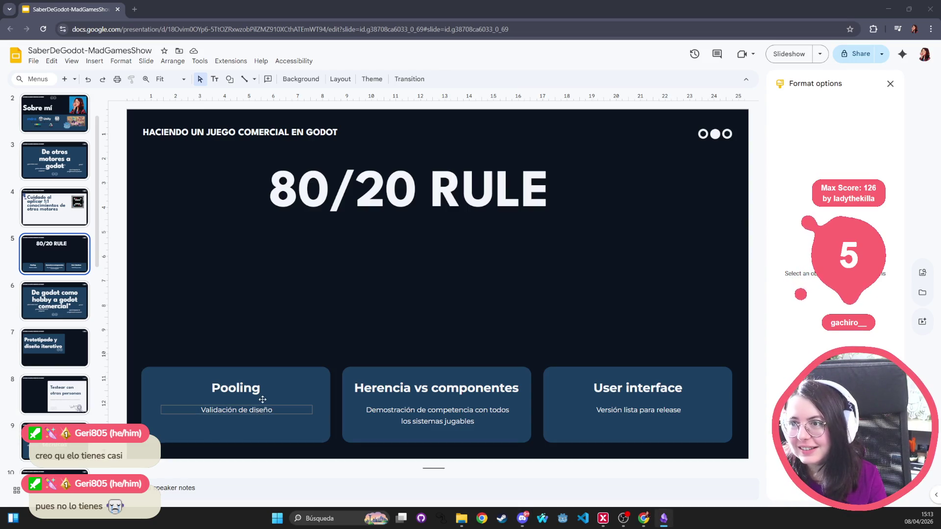
# - Replace the Pooling subtitle 'Validación de diseño' with 'Monobehaviour vs Node'
pyautogui.tripleClick(251, 409)
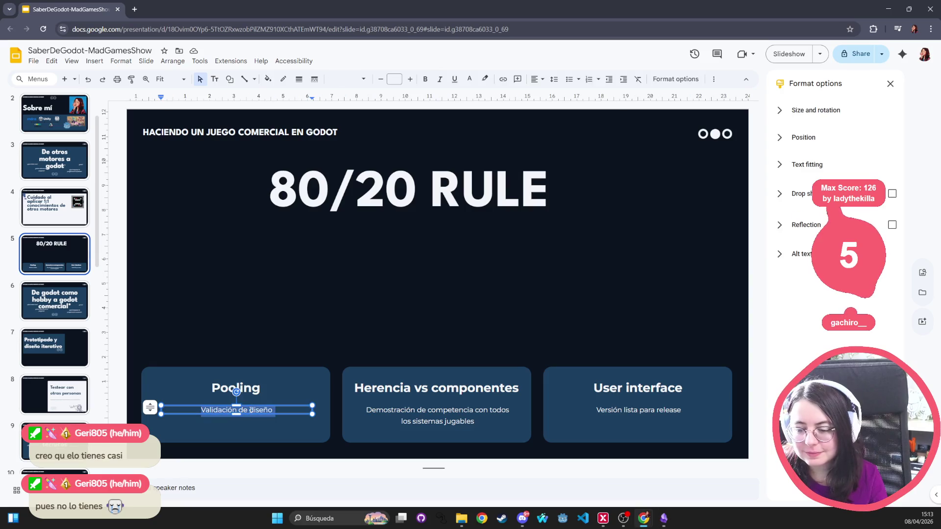
pyautogui.write('Monobe')
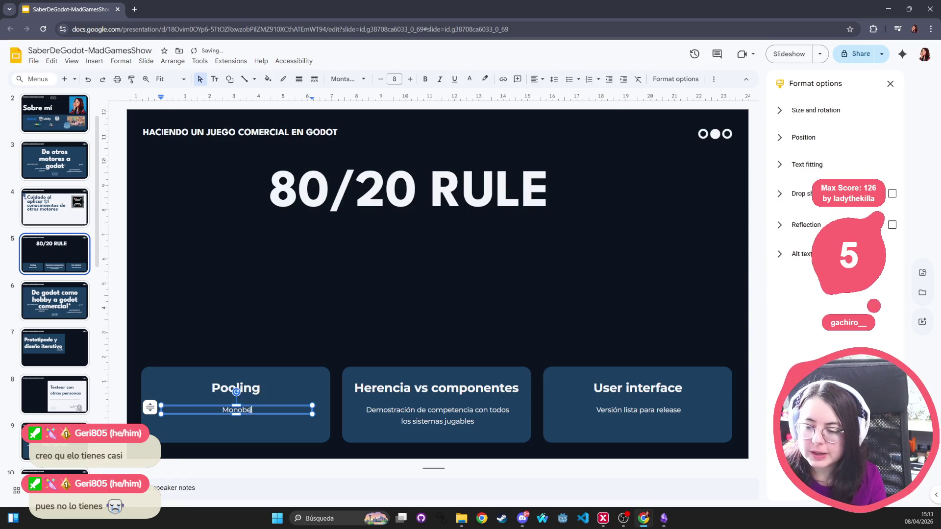
pyautogui.write('haviour ')
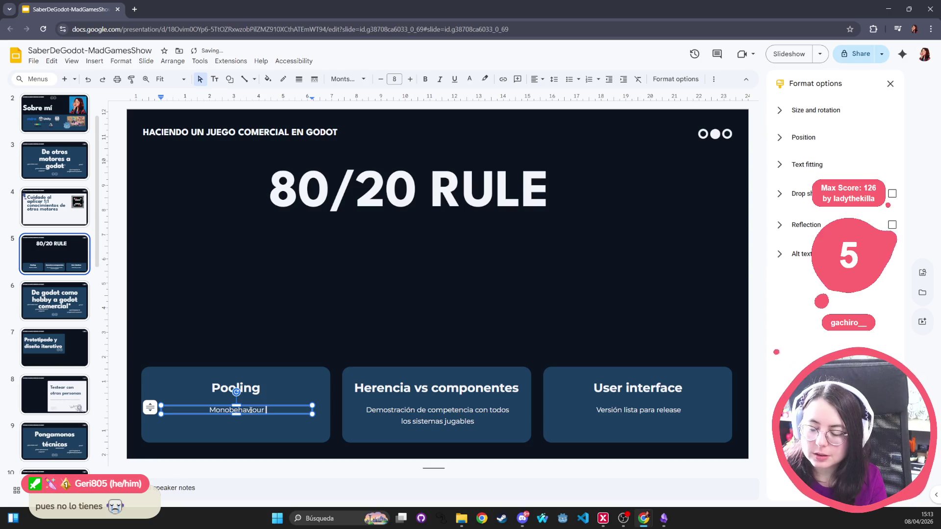
pyautogui.write('vs Node')
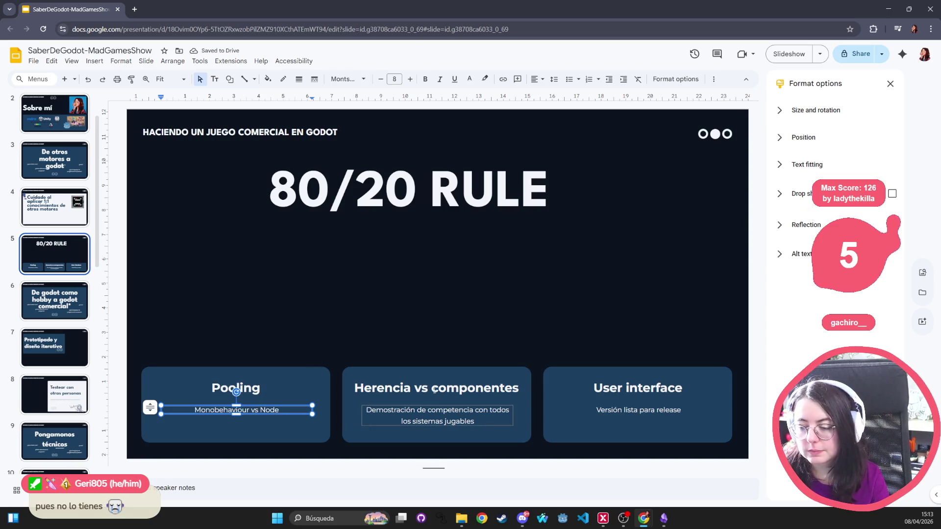
pyautogui.tripleClick(437, 415)
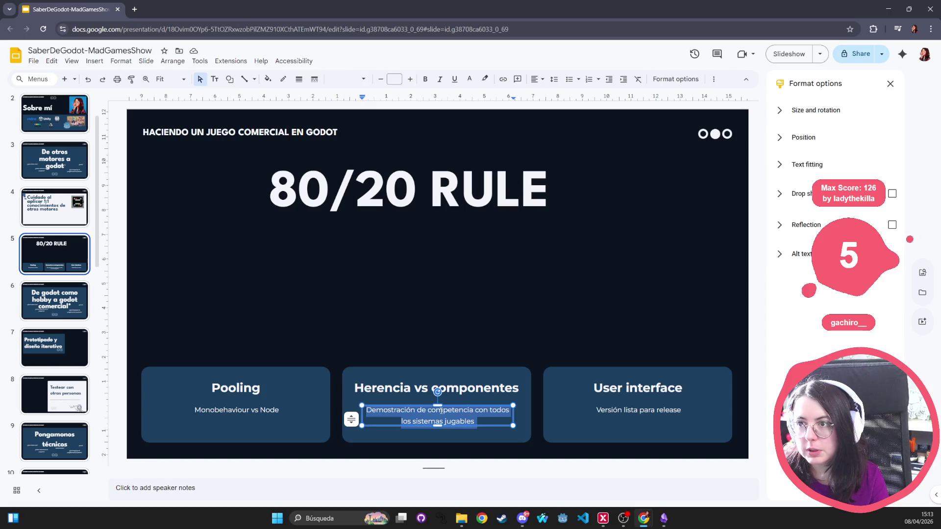